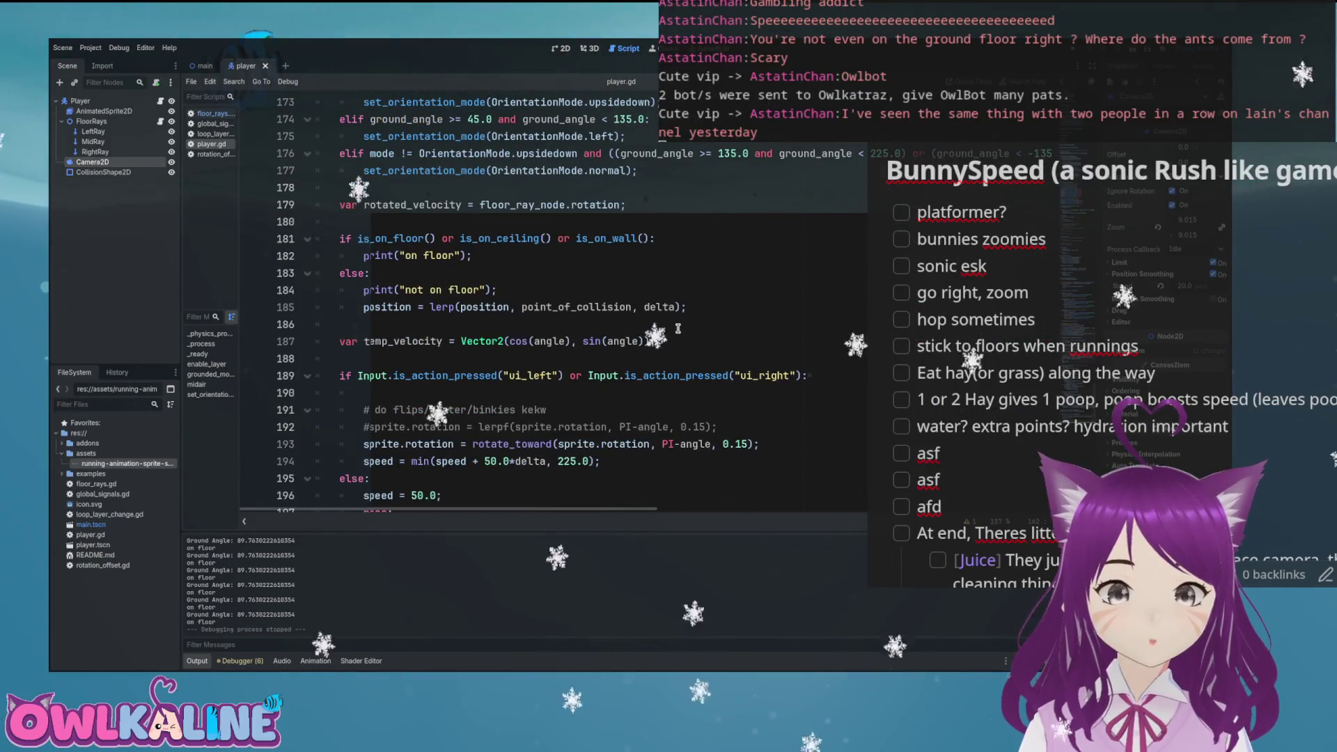
pyautogui.scroll(-1, 677, 328)
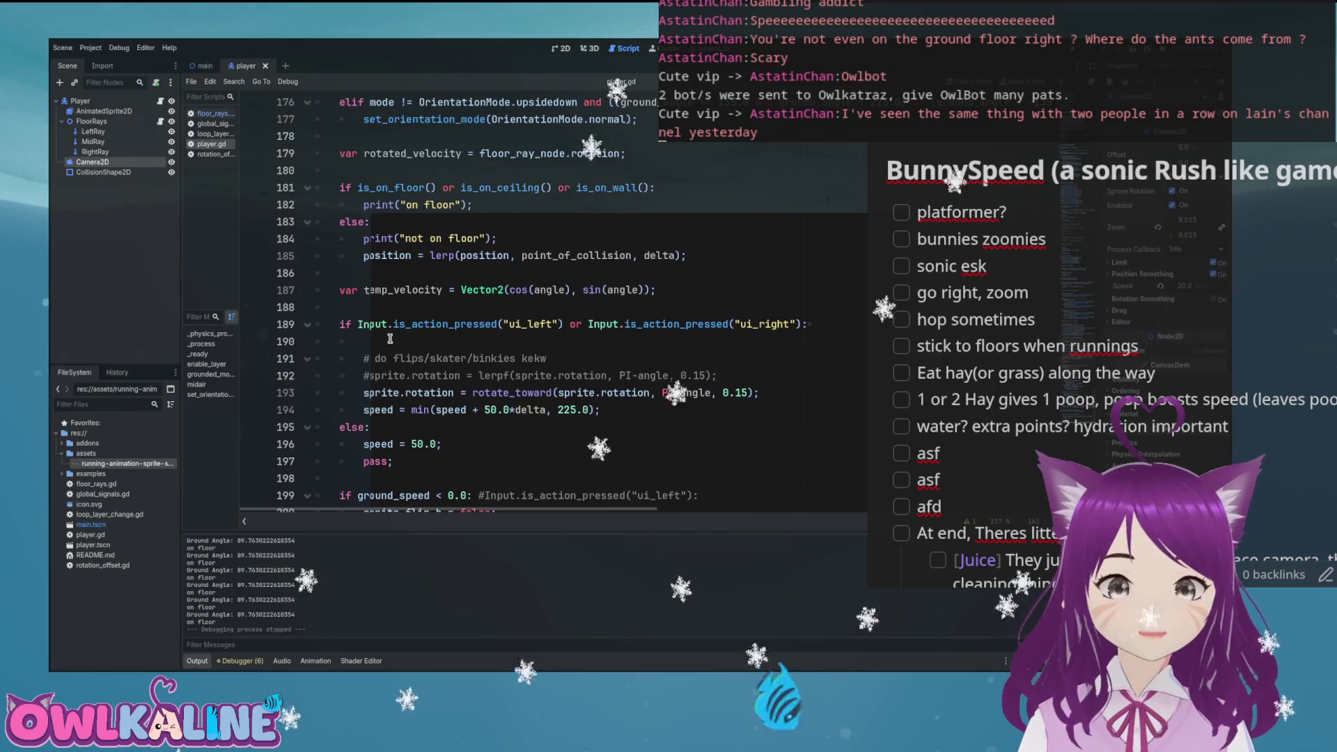
# Step: Change line 189's condition to abs(ground_speed) > 0.0 and save the script
pyautogui.click(356, 324)
pyautogui.write('#')
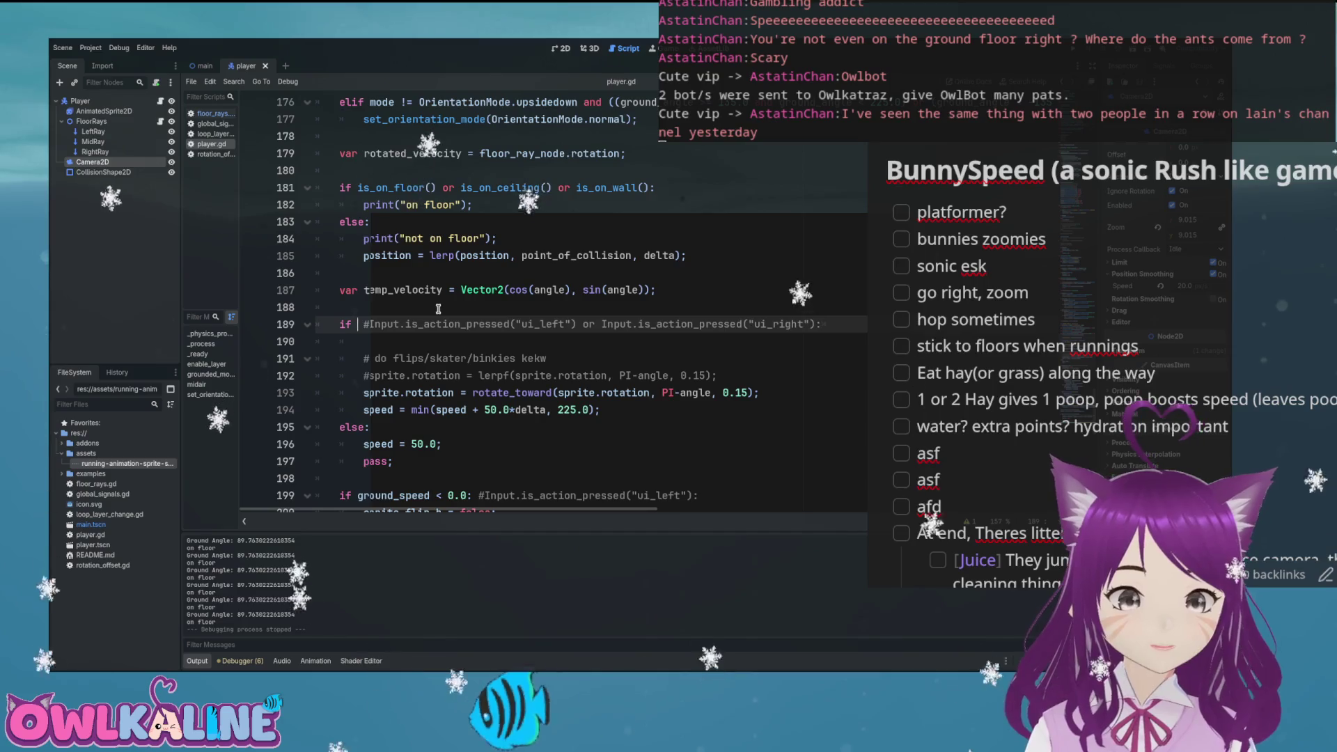
pyautogui.write('gounrd')
pyautogui.press('BackSpace')
pyautogui.press('BackSpace')
pyautogui.press('BackSpace')
pyautogui.write('round_')
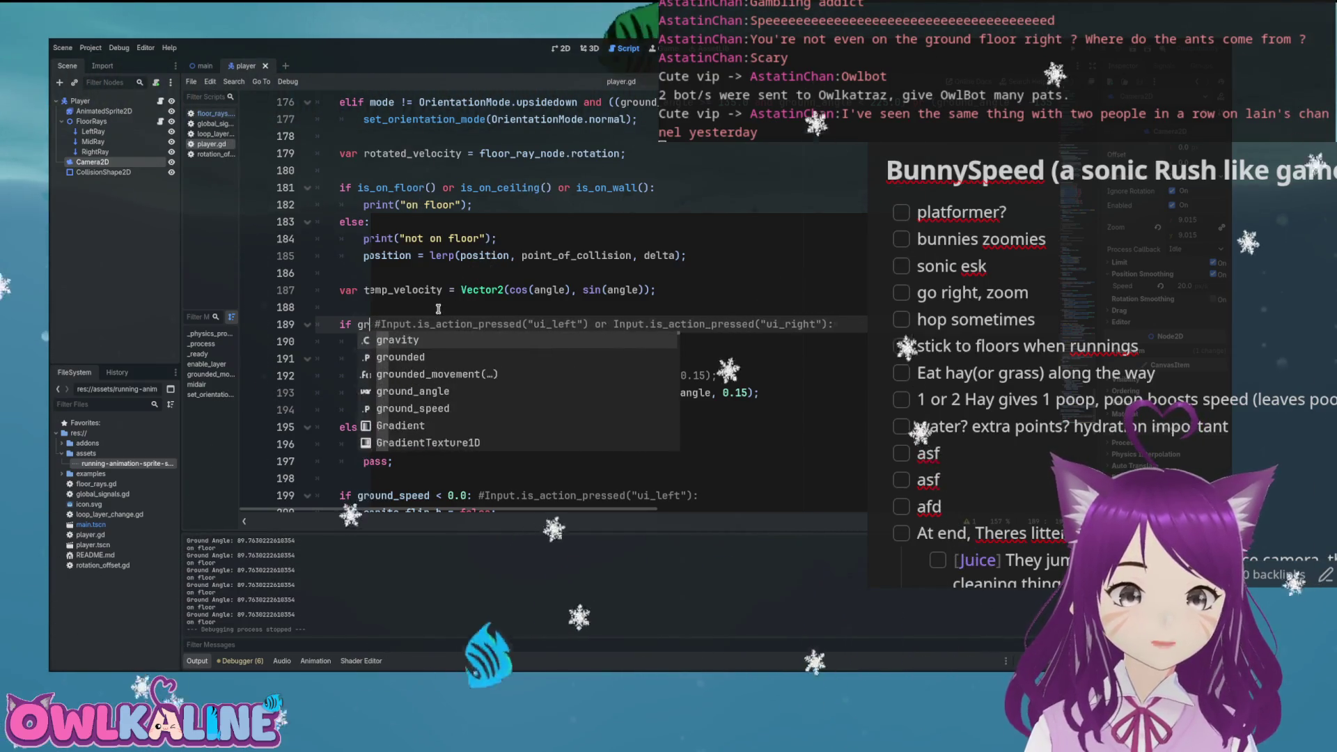
pyautogui.write('speed > 0.0')
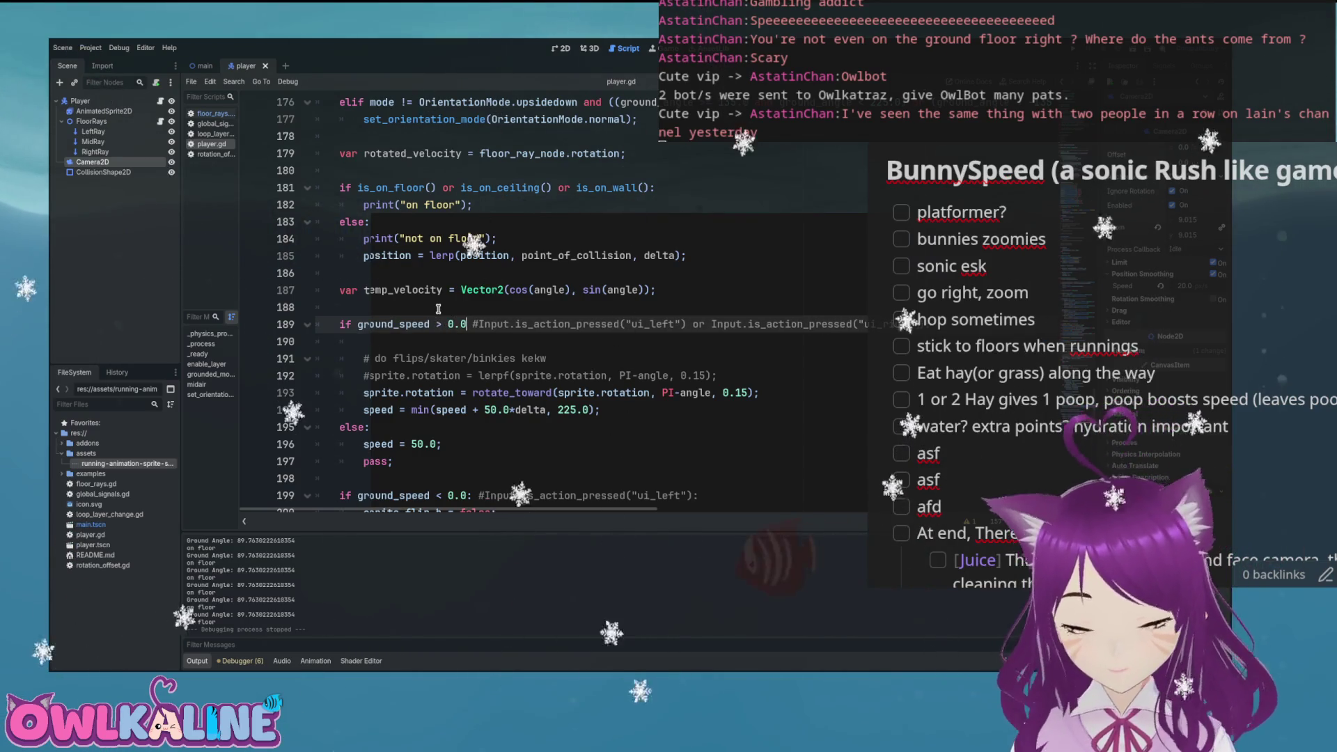
pyautogui.press('Left')
pyautogui.press('Left')
pyautogui.press('Left')
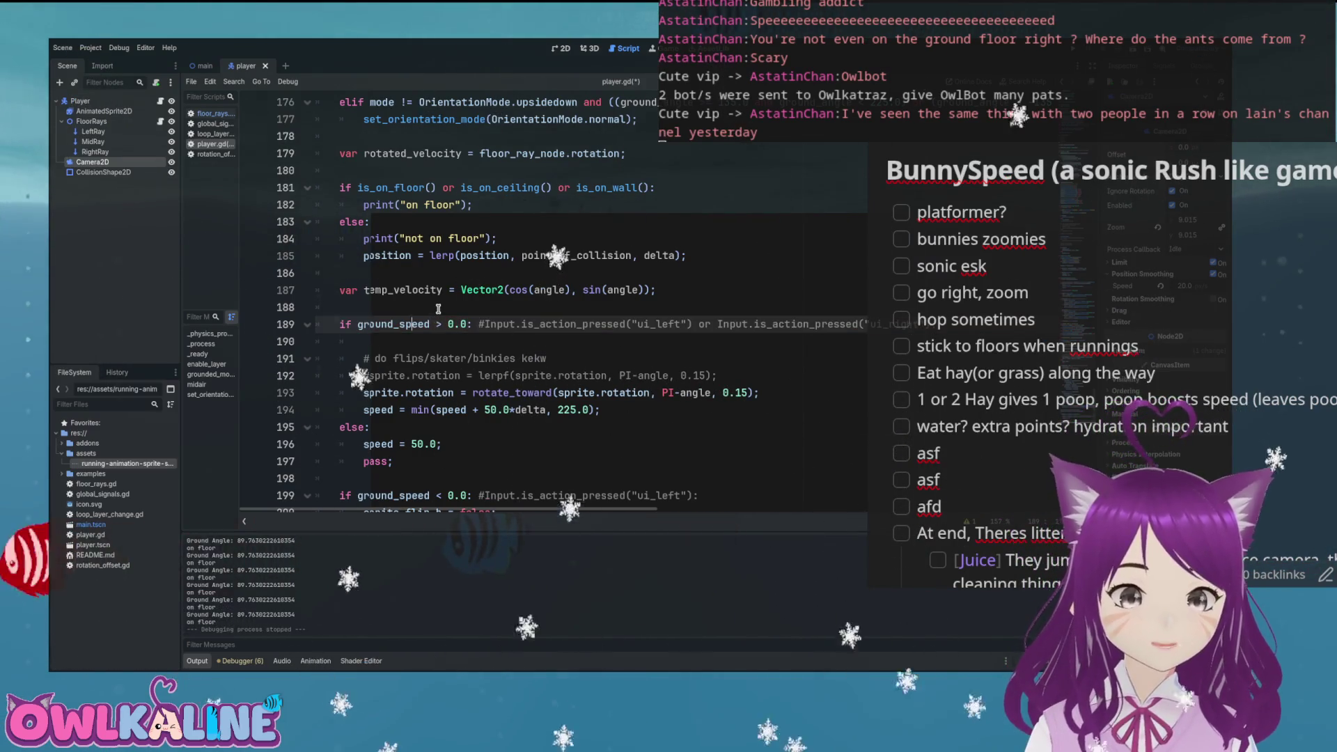
pyautogui.hotkey('ctrl', 'Left')
pyautogui.write('abs(')
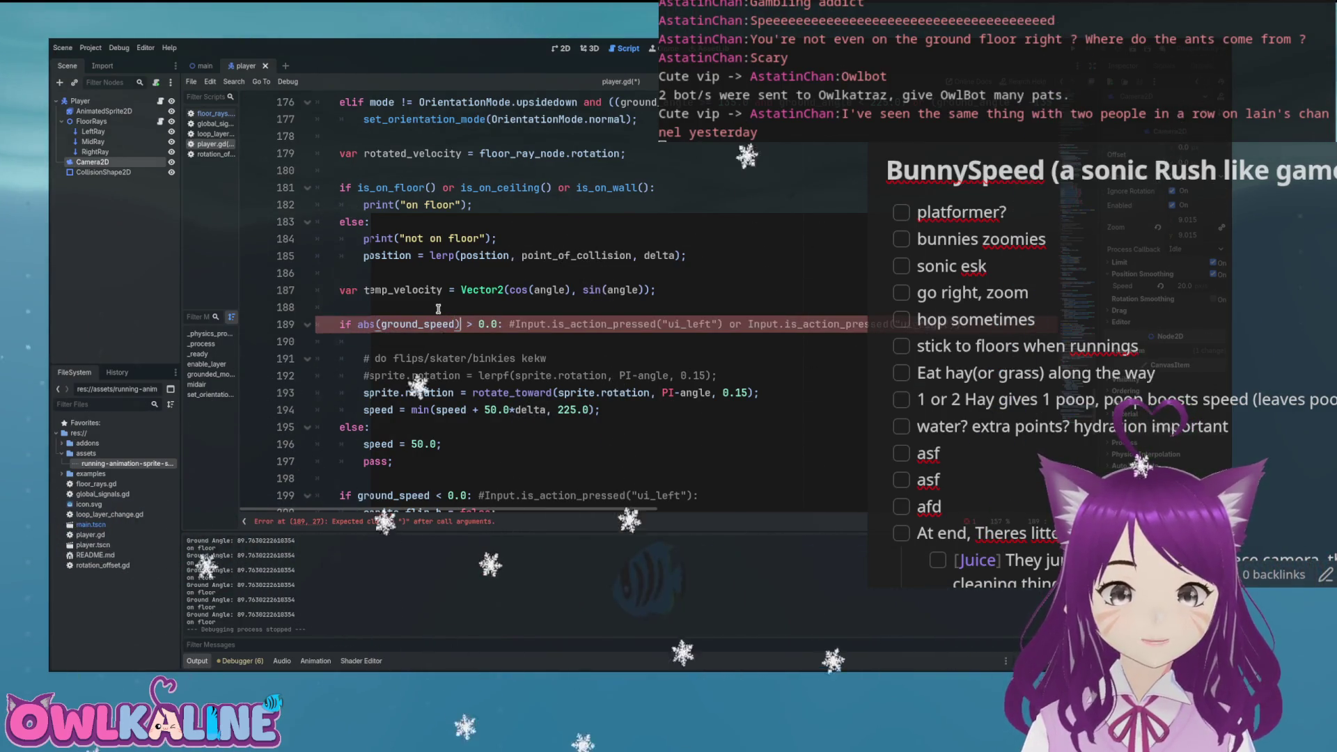
pyautogui.hotkey('ctrl', 's')
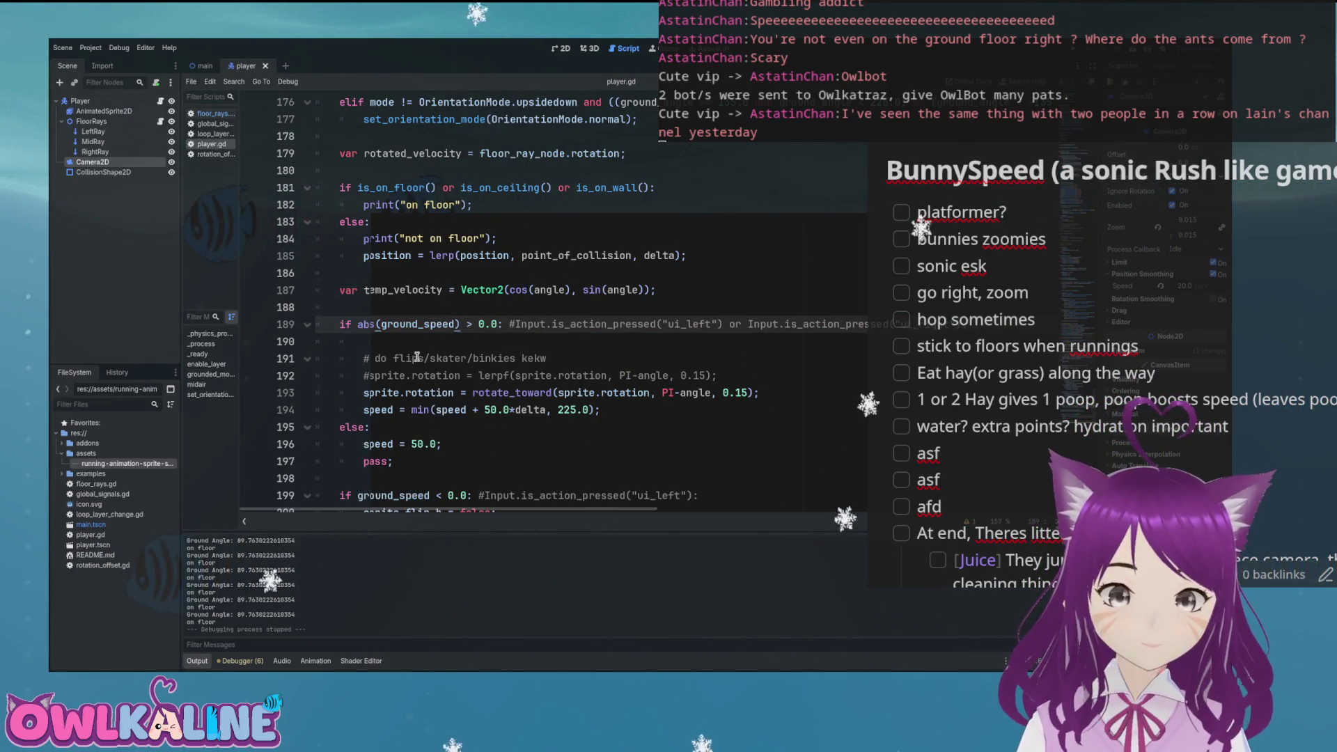
# Step: Inspect the else branch on line 195, then scroll back up through the code
pyautogui.scroll(-2, 554, 351)
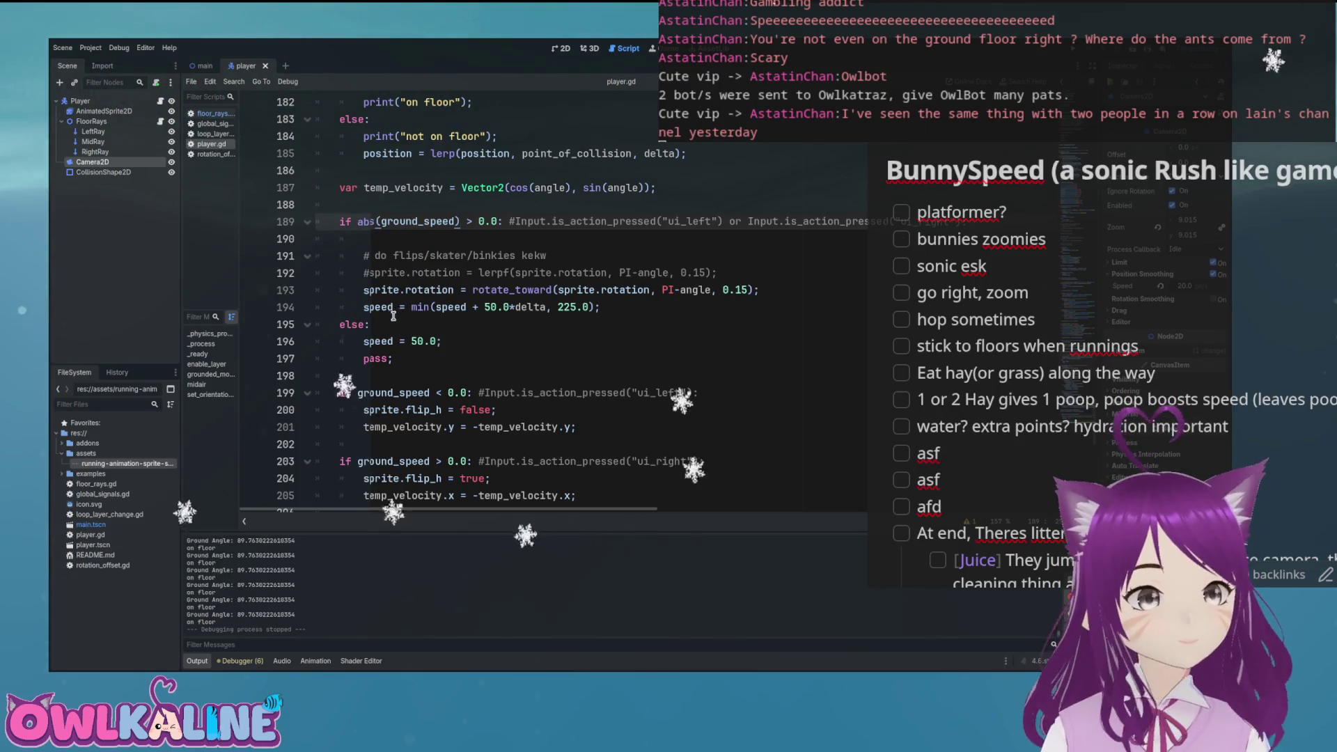
pyautogui.click(538, 319)
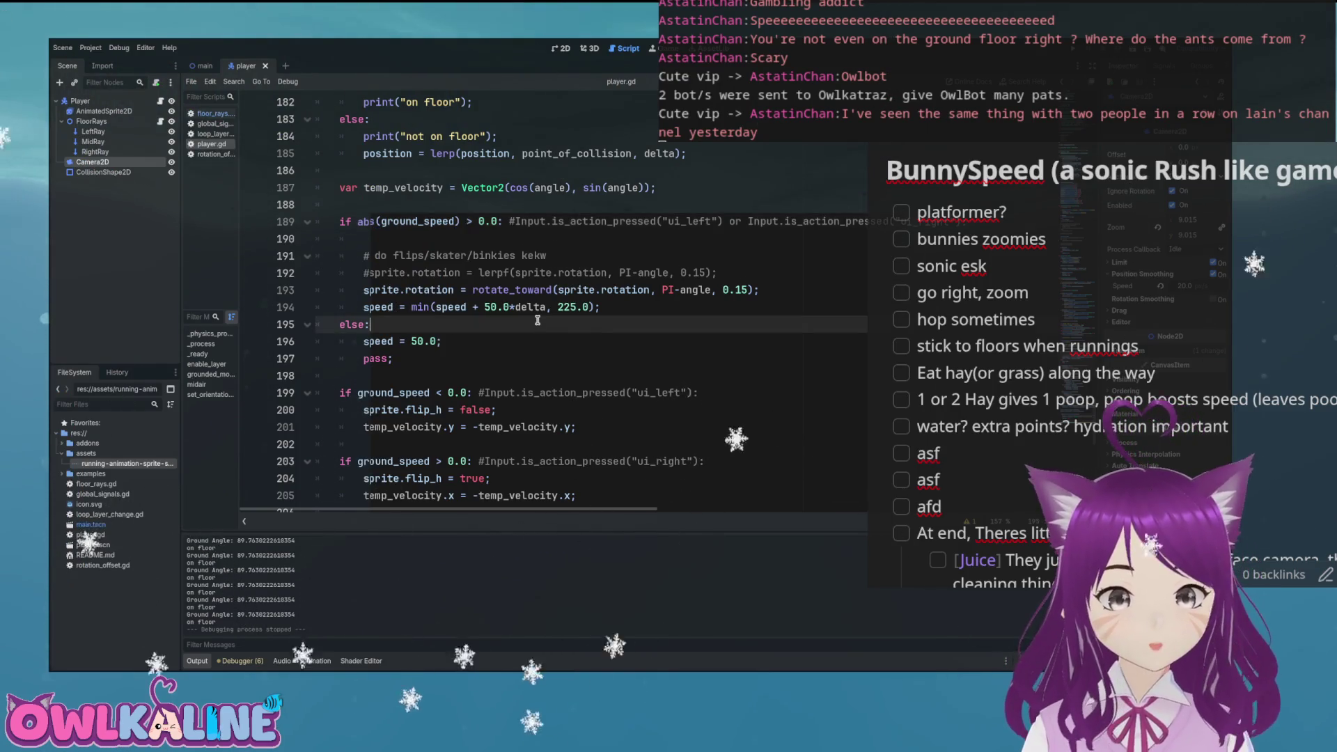
pyautogui.scroll(16, 598, 313)
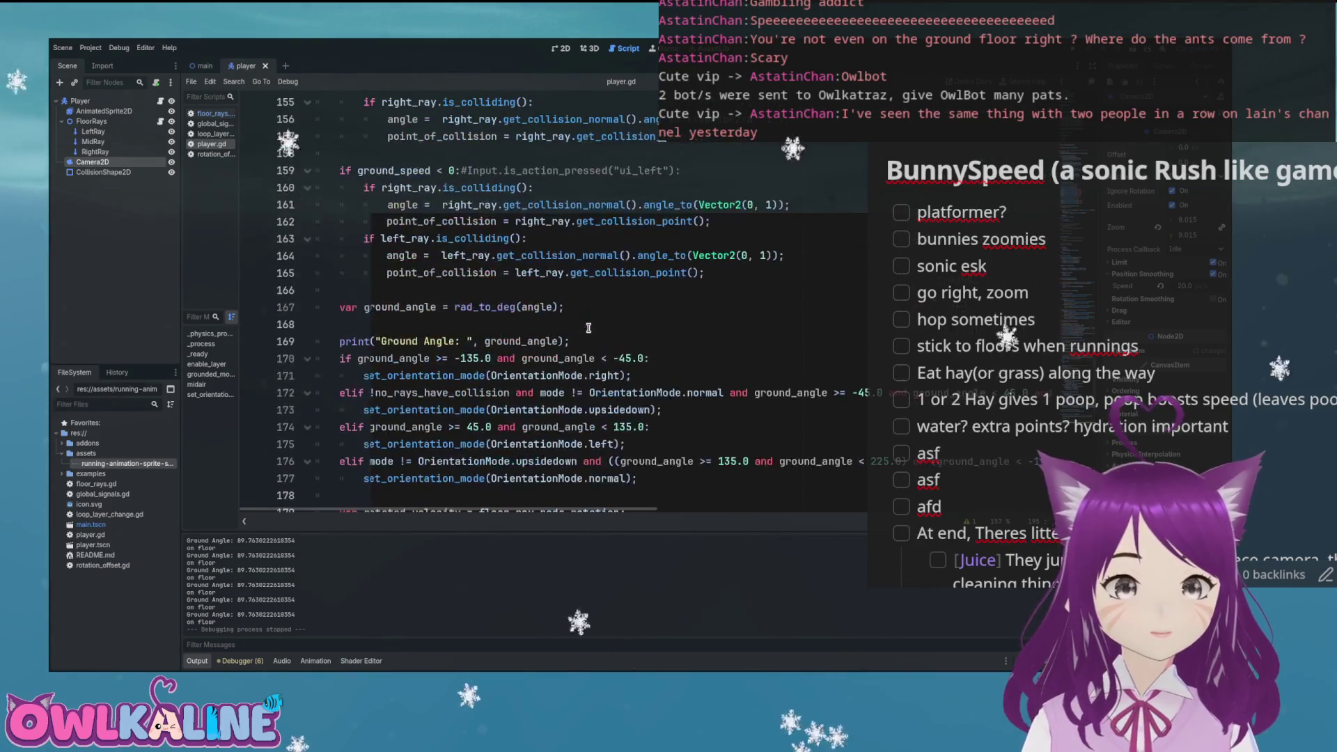
pyautogui.scroll(2, 583, 335)
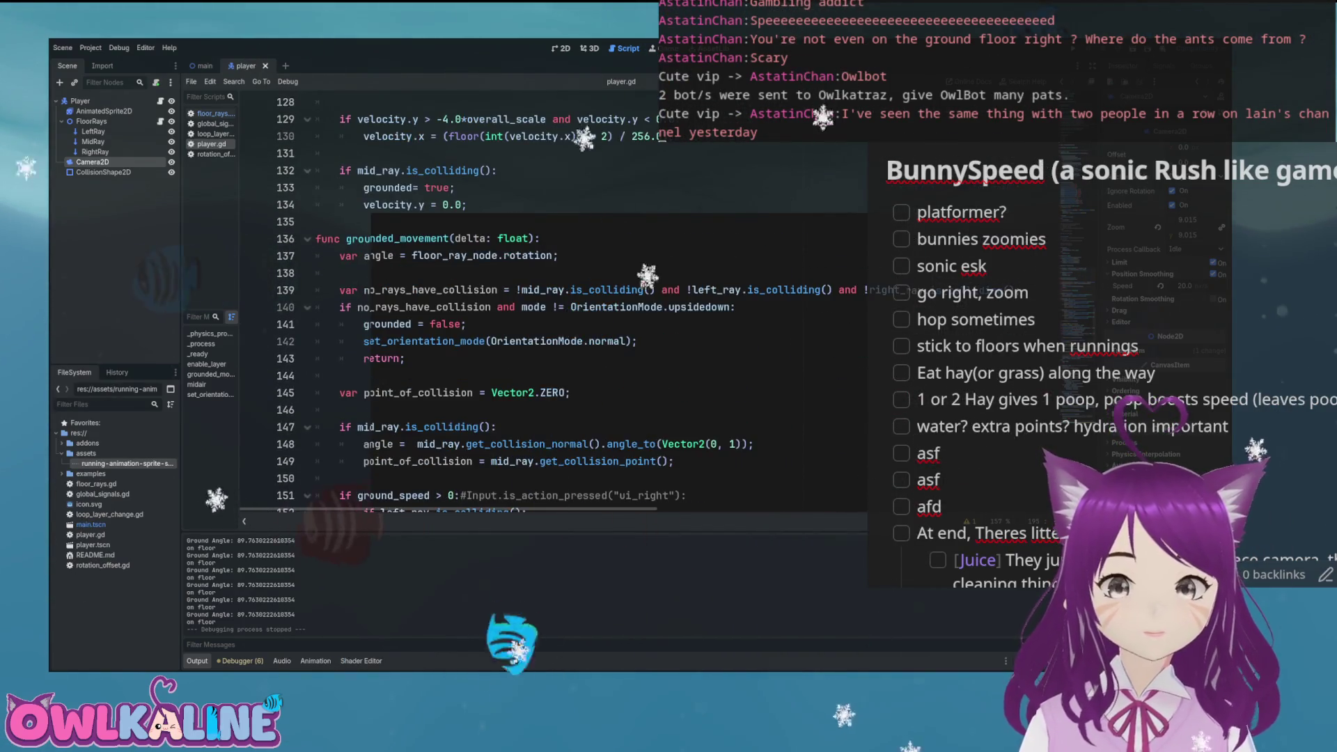
# Step: Run the game, drive the player over the rainbow slope, purple hump and loop walls, then stop it
pyautogui.press('F5')
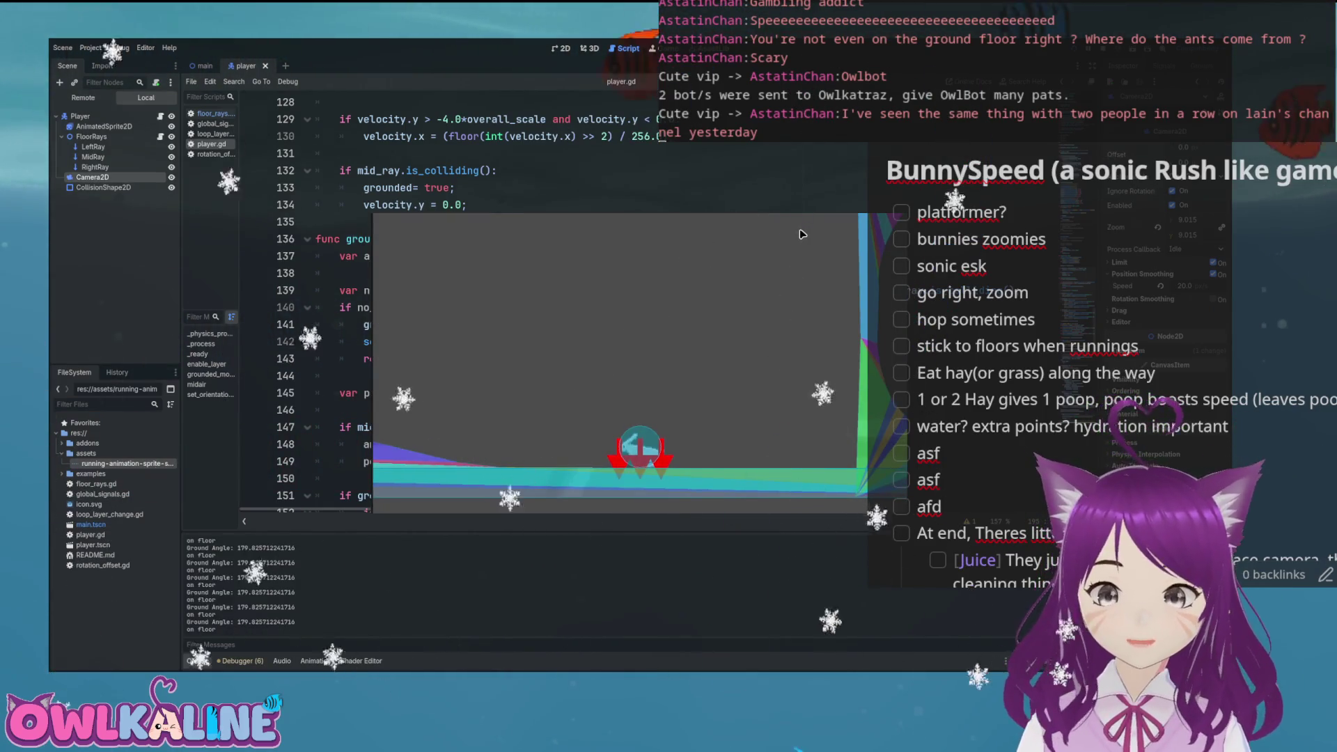
pyautogui.press('Left')
pyautogui.press('Right')
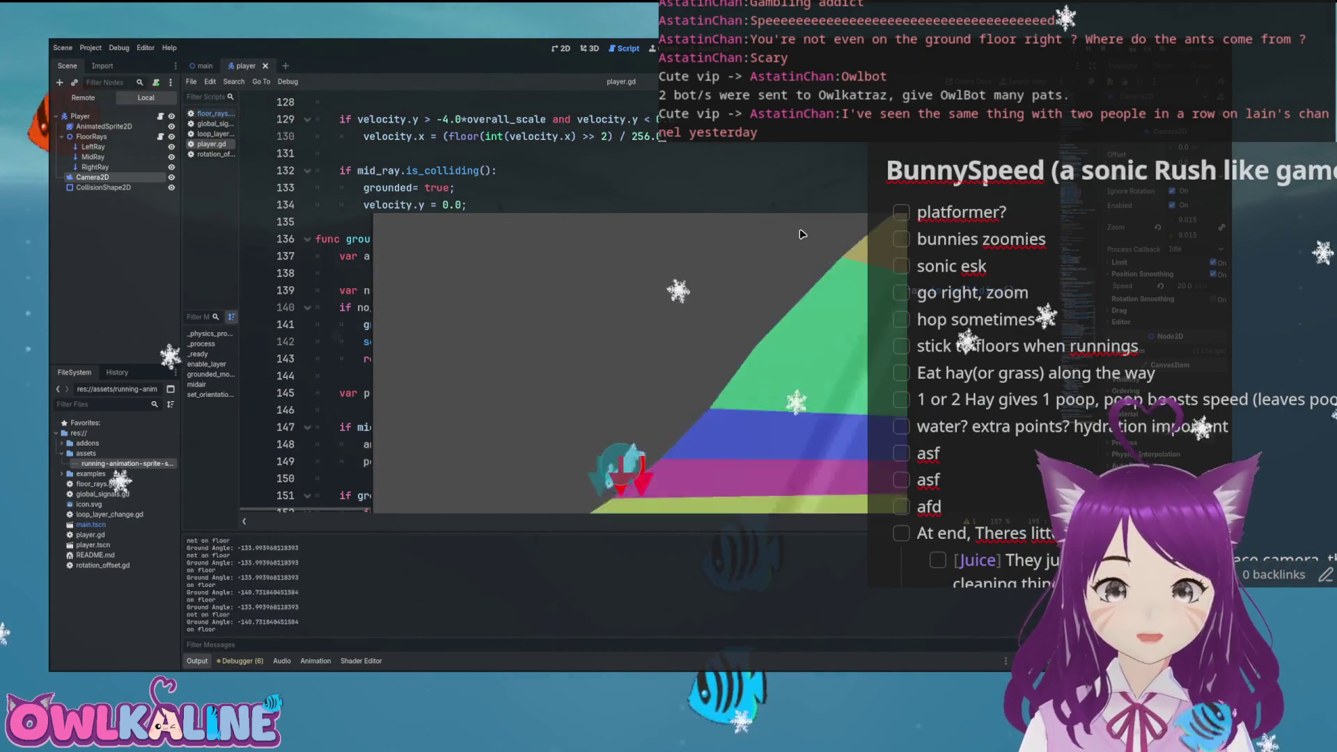
pyautogui.press('Left')
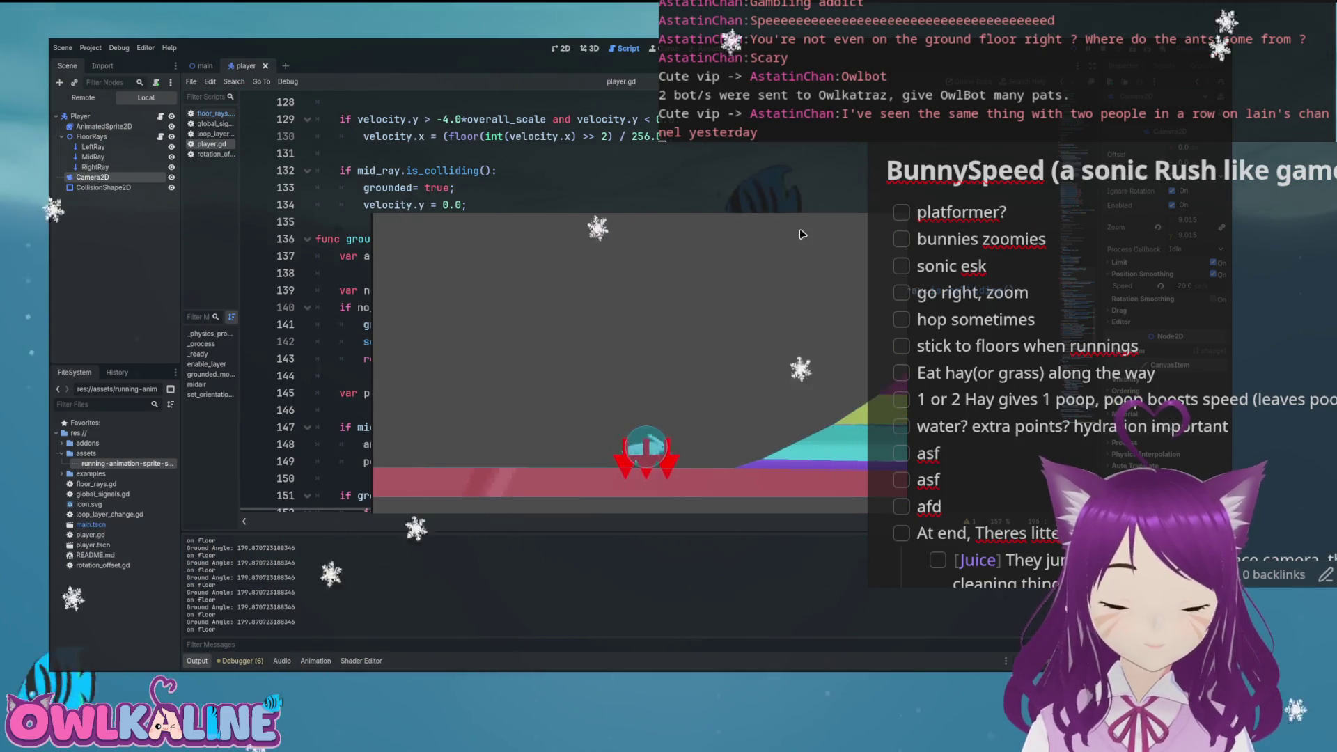
pyautogui.press('Right')
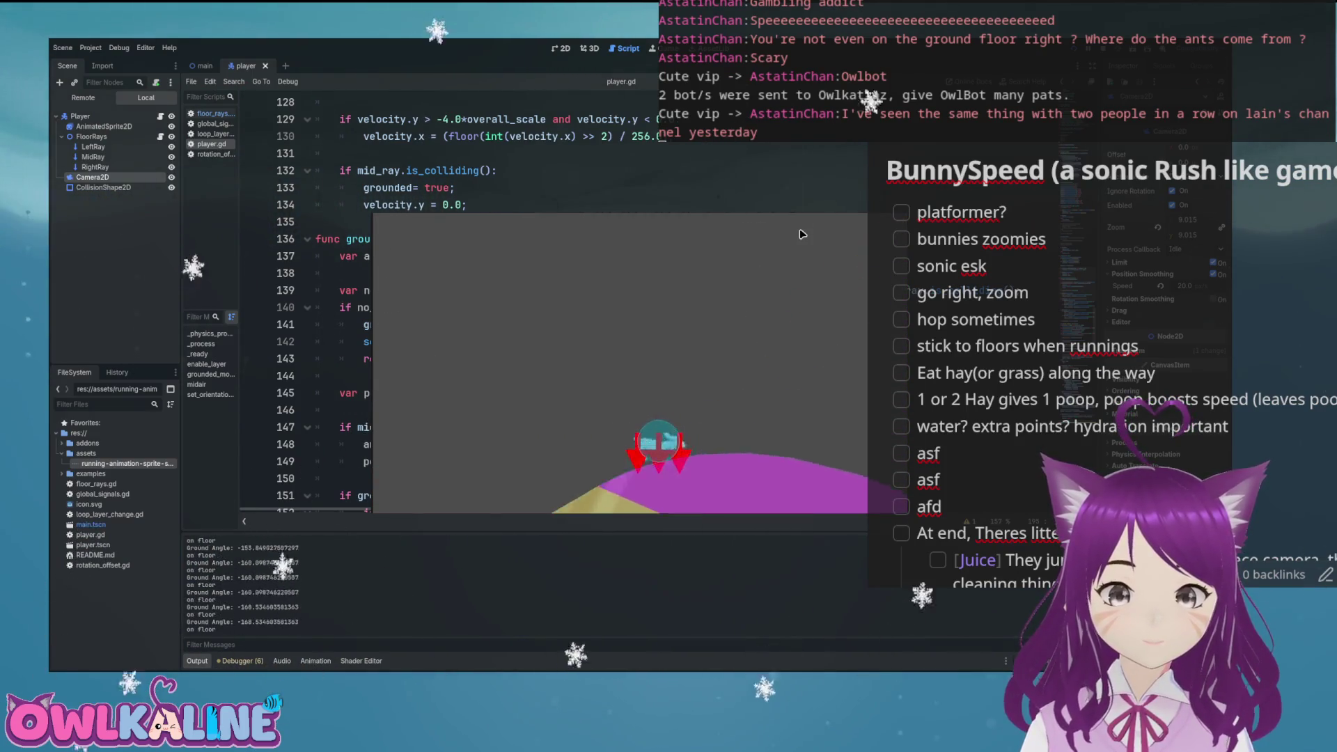
pyautogui.press('Right')
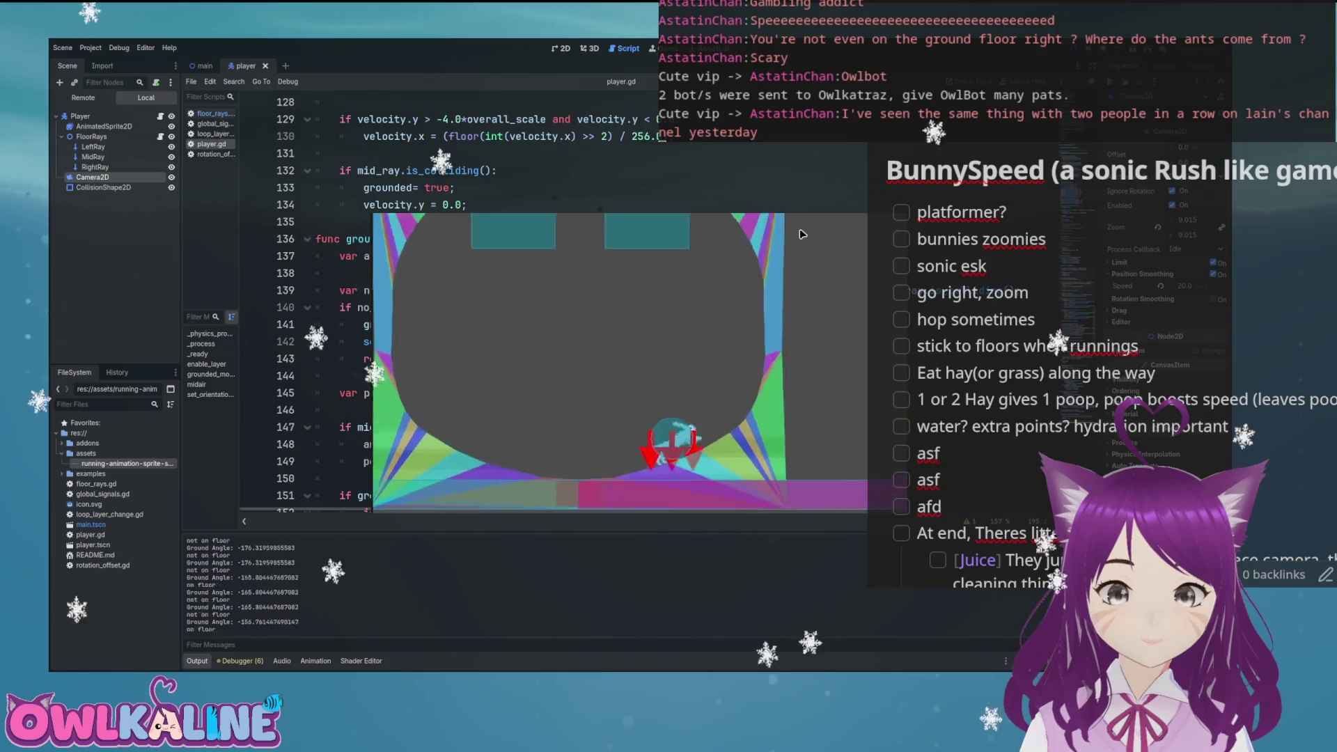
pyautogui.press('Right')
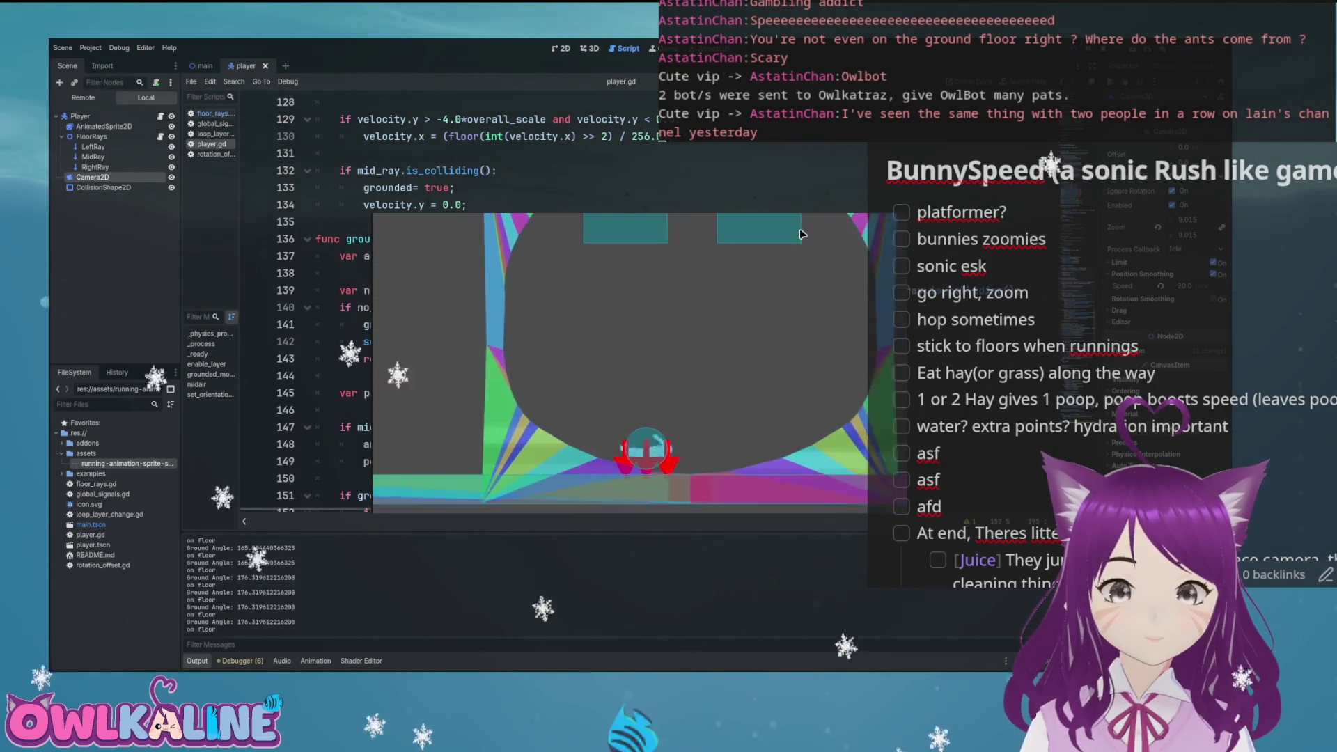
pyautogui.press('Left')
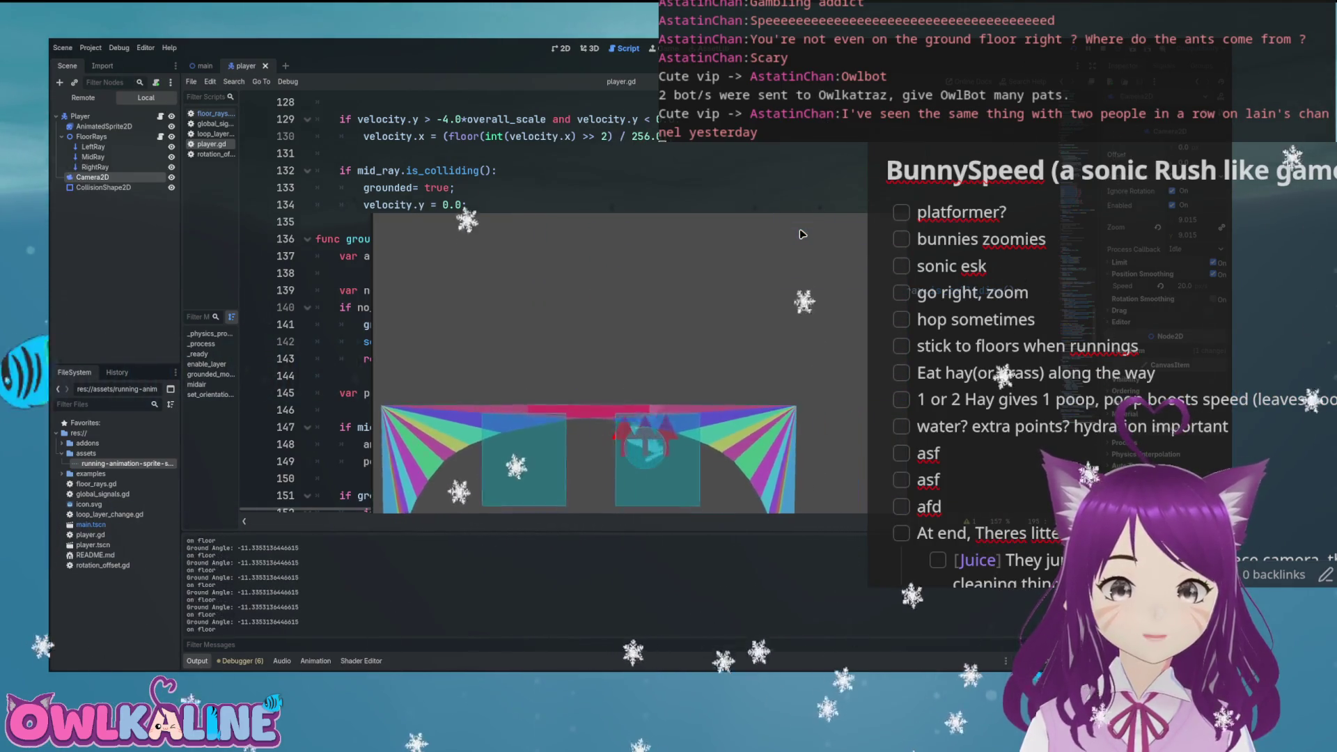
pyautogui.press('Right')
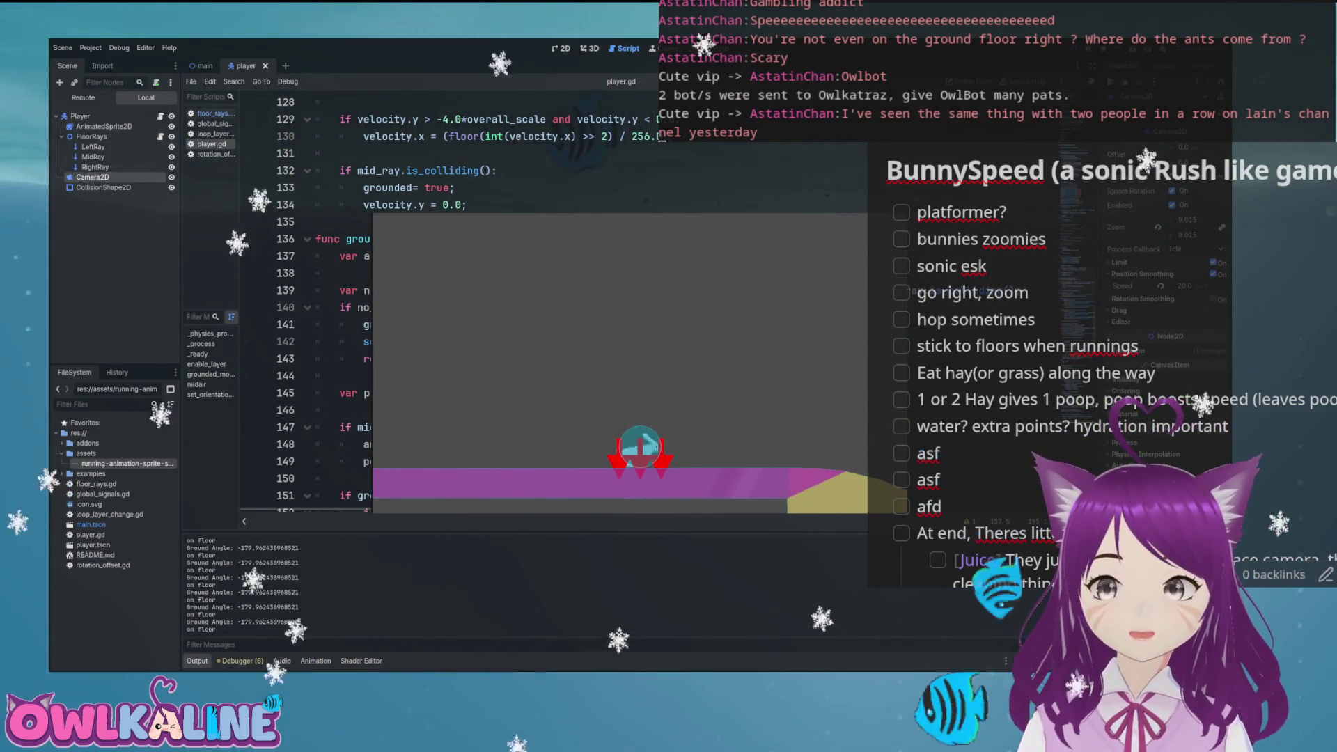
pyautogui.press('F8')
# Step: Delete the obsolete speed variable declaration on line 12
pyautogui.scroll(10, 487, 306)
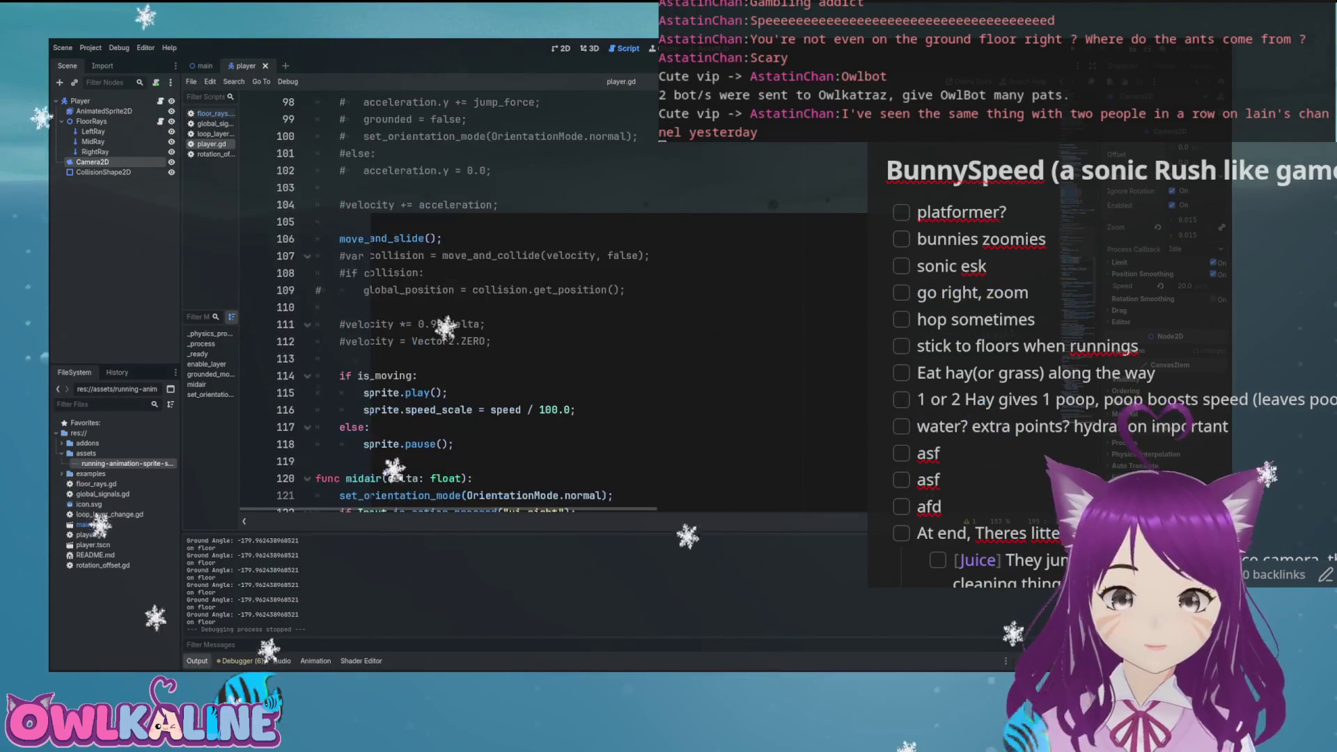
pyautogui.scroll(20, 452, 306)
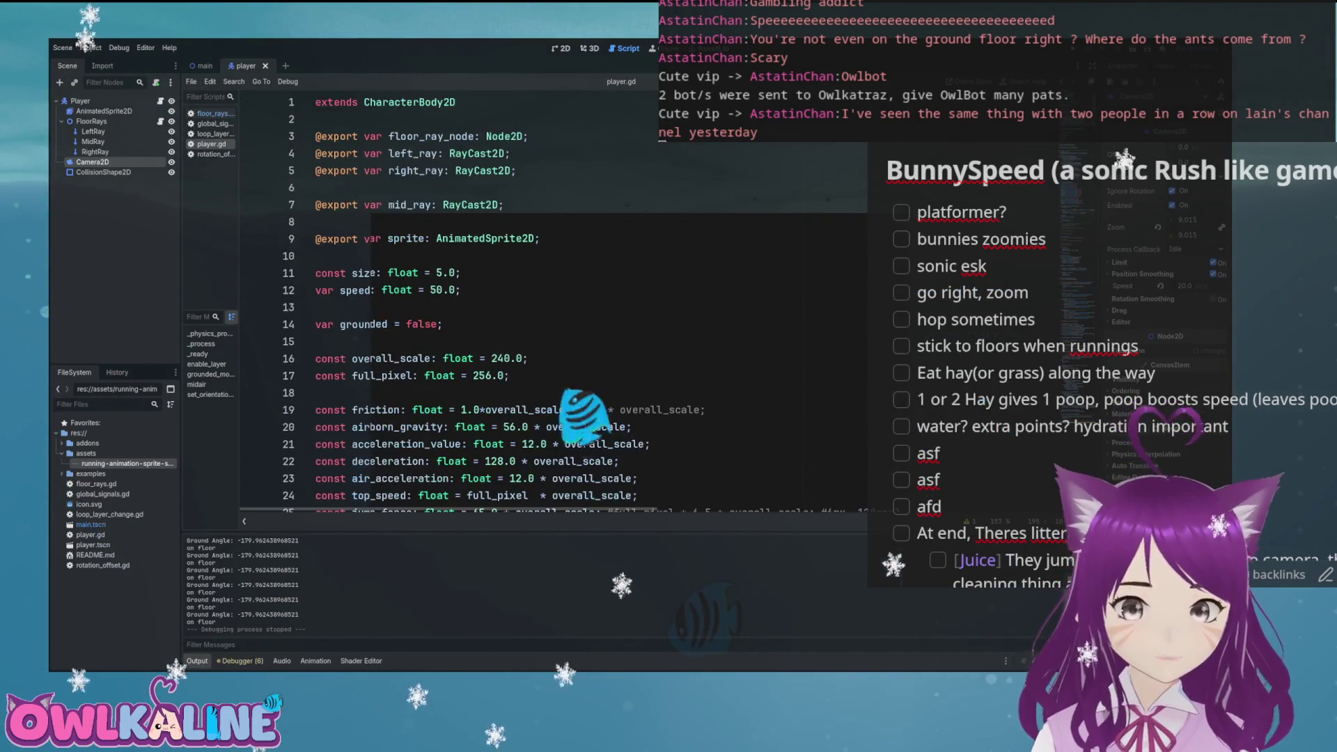
pyautogui.tripleClick(478, 285)
pyautogui.press('BackSpace')
pyautogui.press('BackSpace')
pyautogui.write('S')
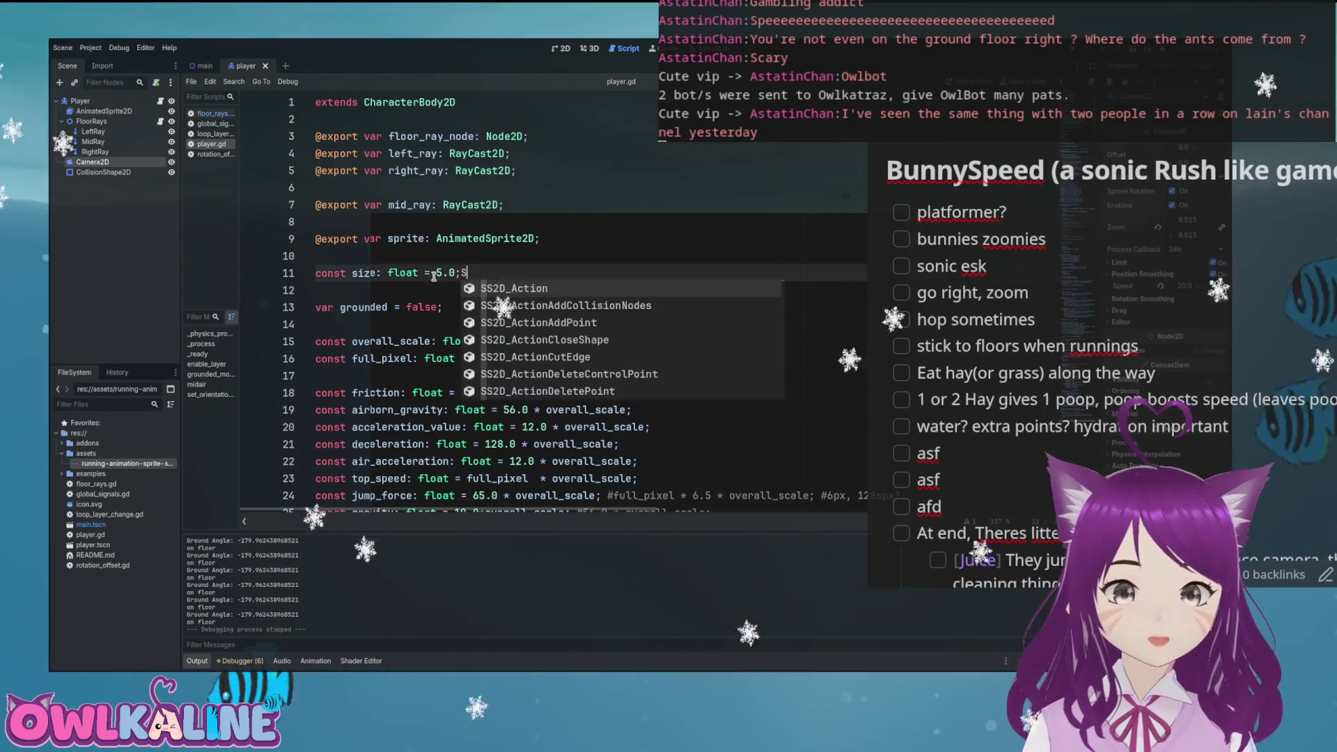
pyautogui.write('=')
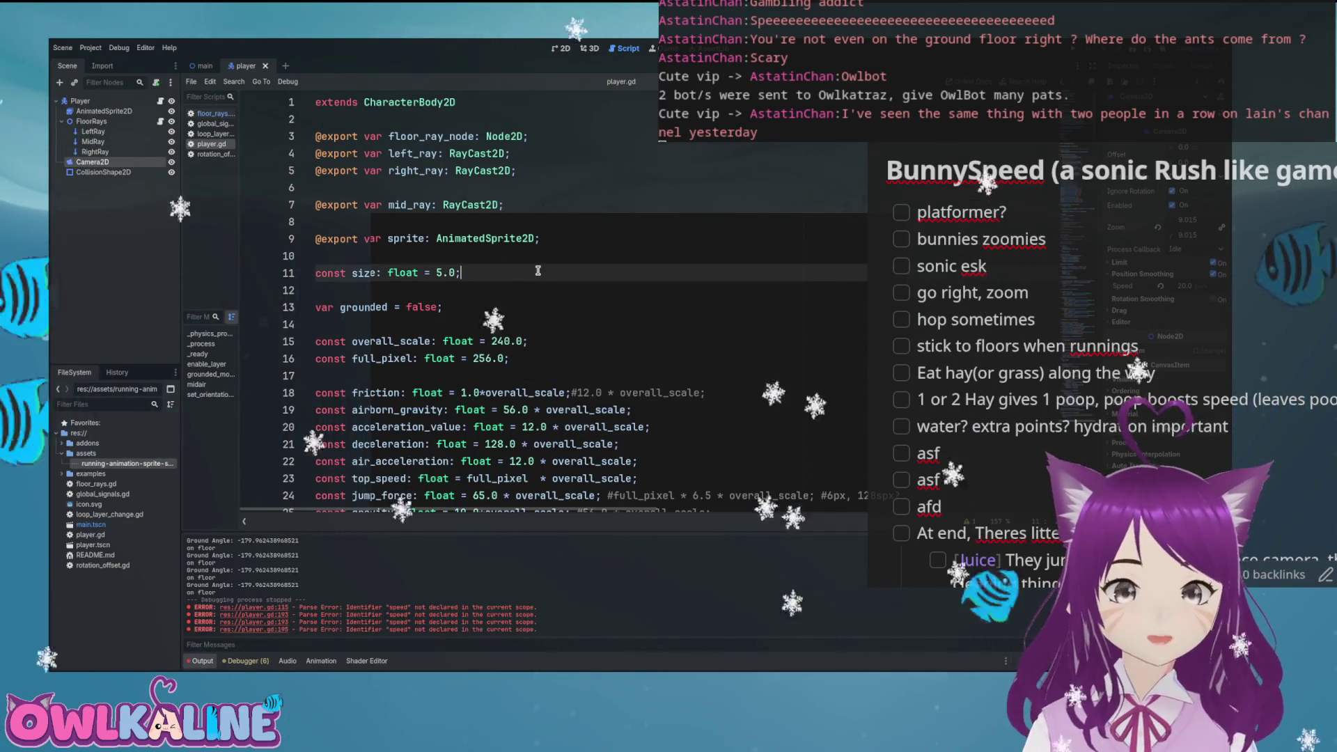
# Step: Make line 115 scale the animation by ground_speed divided by top_speed
pyautogui.scroll(-10, 681, 286)
pyautogui.scroll(-15, 681, 294)
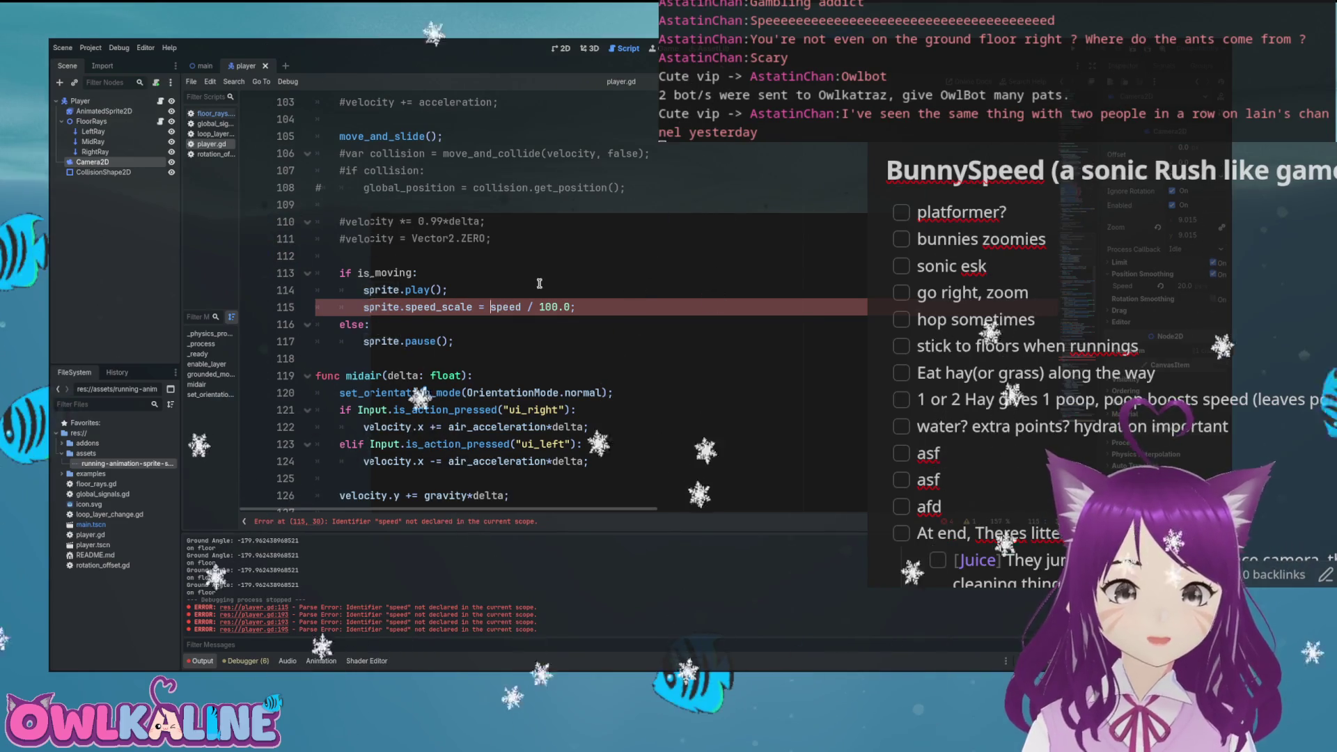
pyautogui.write('nd_')
pyautogui.press('End')
pyautogui.press('Left')
pyautogui.press('BackSpace')
pyautogui.press('BackSpace')
pyautogui.press('BackSpace')
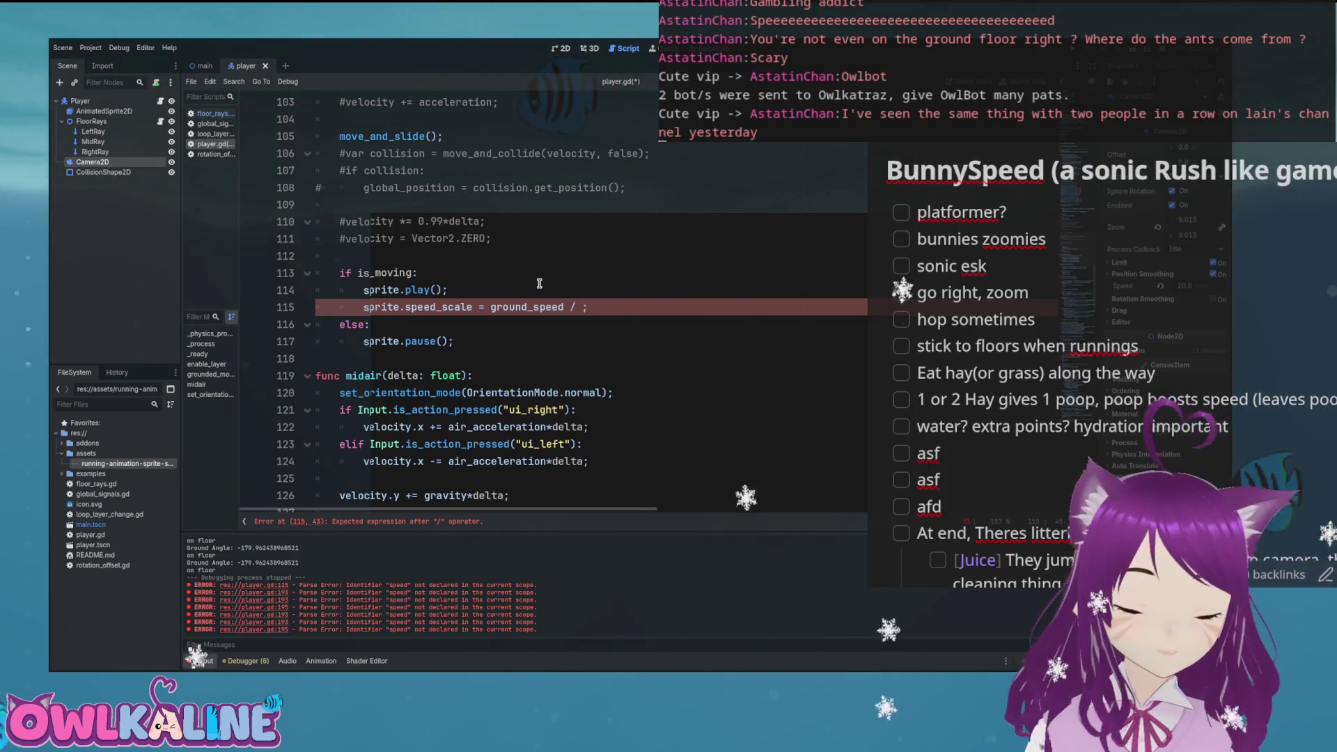
pyautogui.write('top')
pyautogui.press('Return')
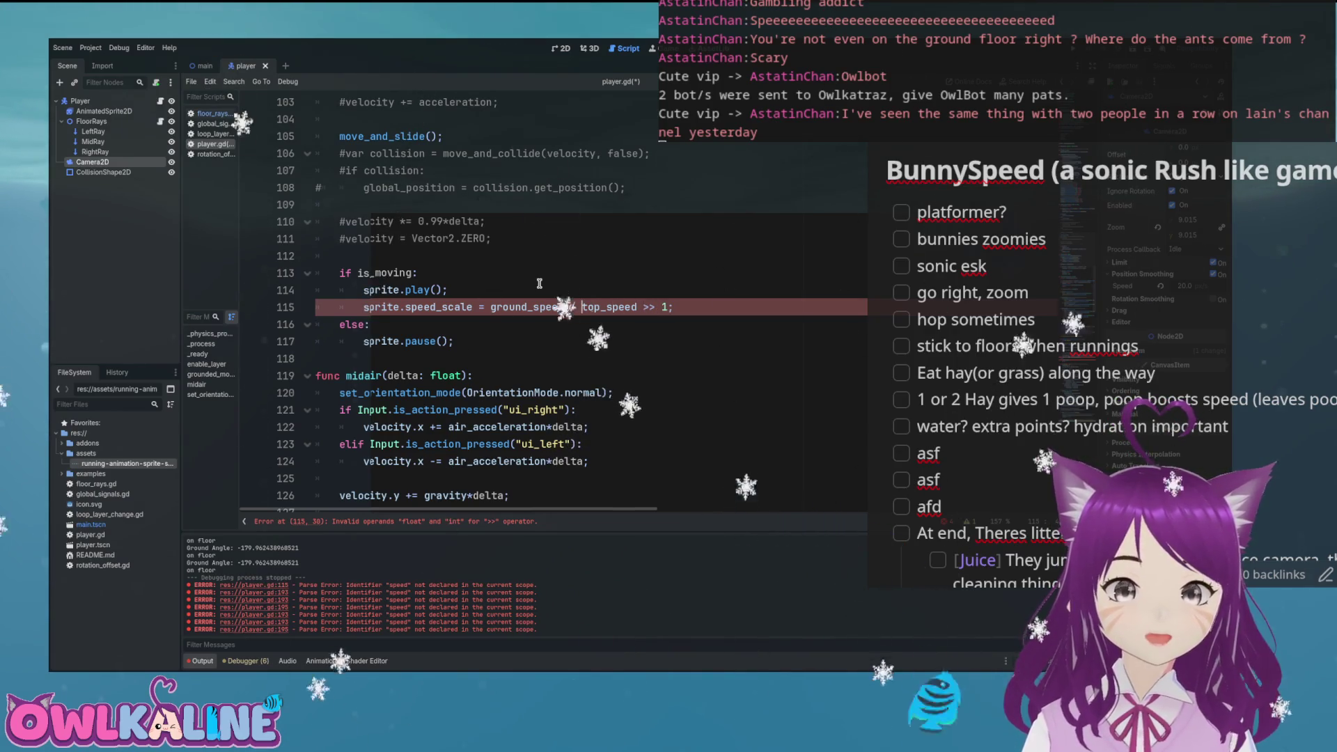
# Step: Bracket the divisor as (top_speed >> 1) on line 115 and save
pyautogui.write('(')
pyautogui.press('End')
pyautogui.press('BackSpace')
pyautogui.write(')')
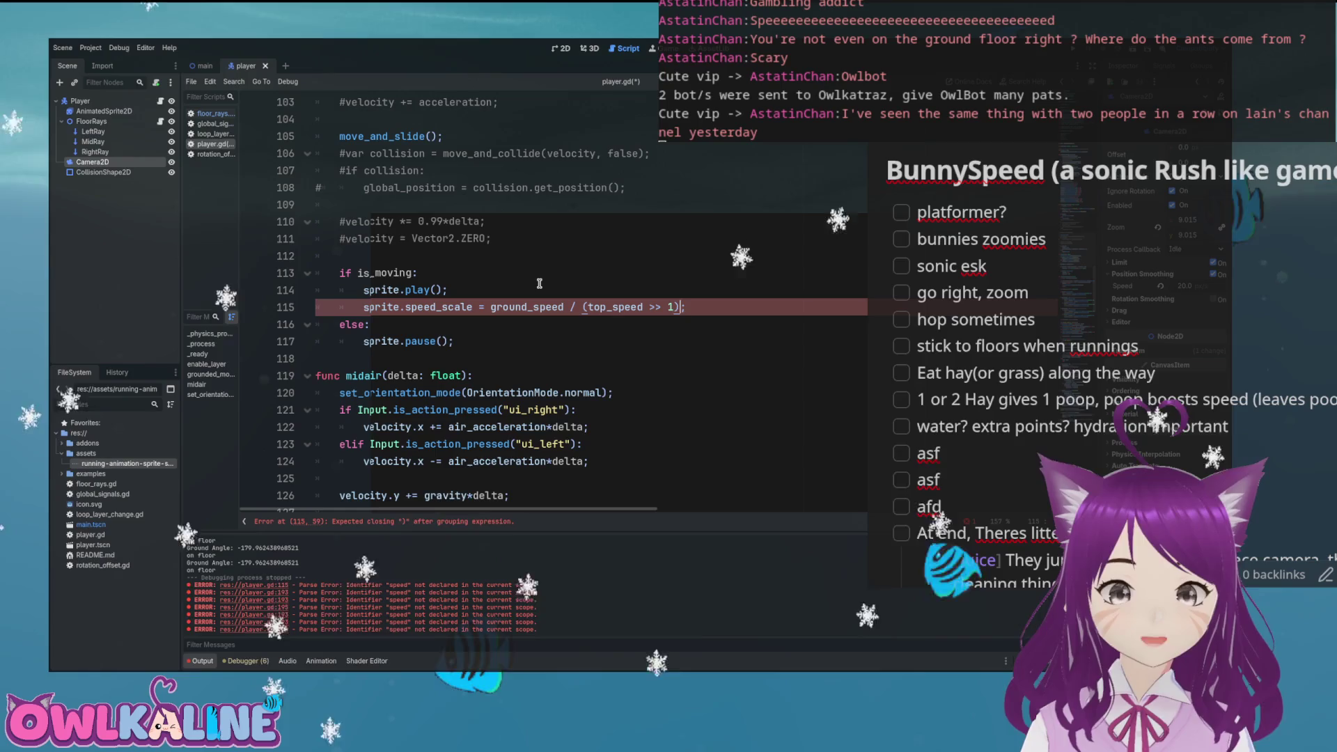
pyautogui.hotkey('ctrl', 's')
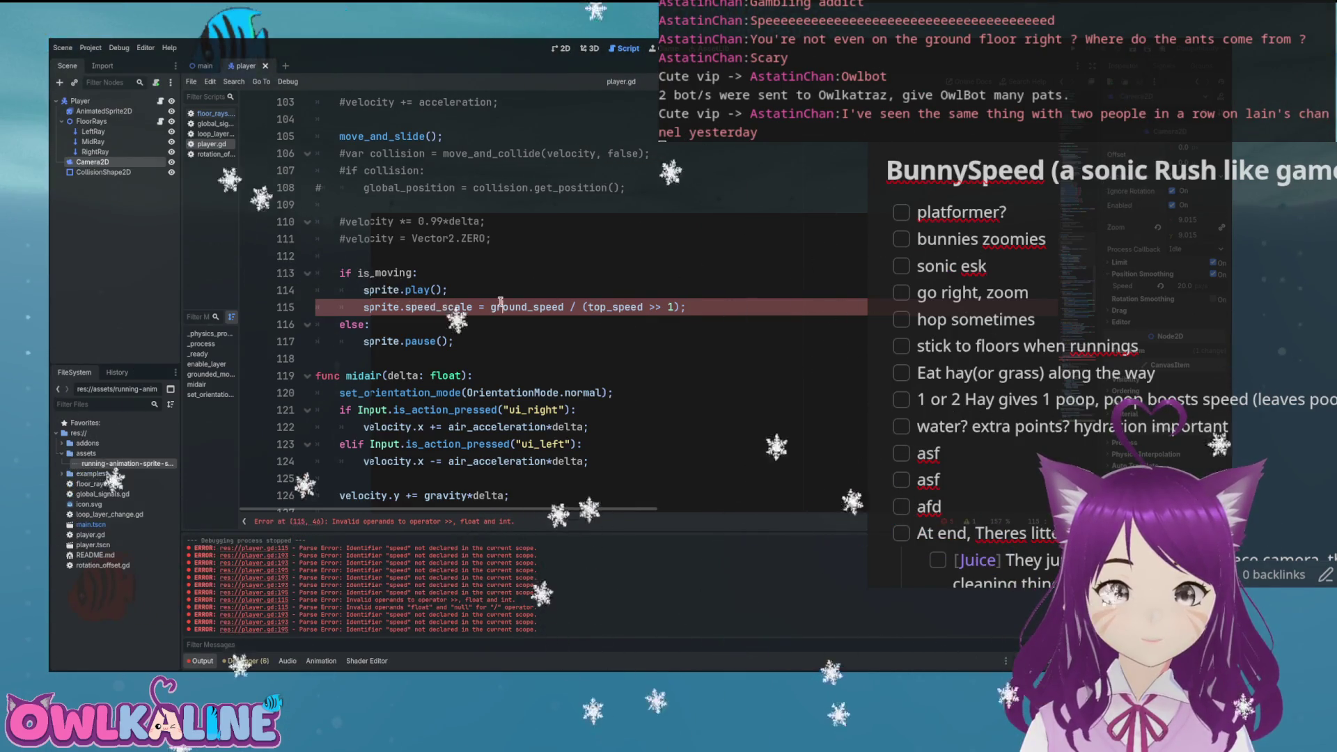
pyautogui.click(588, 303)
pyautogui.moveTo(588, 303); pyautogui.dragTo(681, 307)
pyautogui.hotkey('ctrl', 's')
# Step: Delete the speed = min(...) line and its else branch resetting speed to 50, then save
pyautogui.scroll(-20, 627, 349)
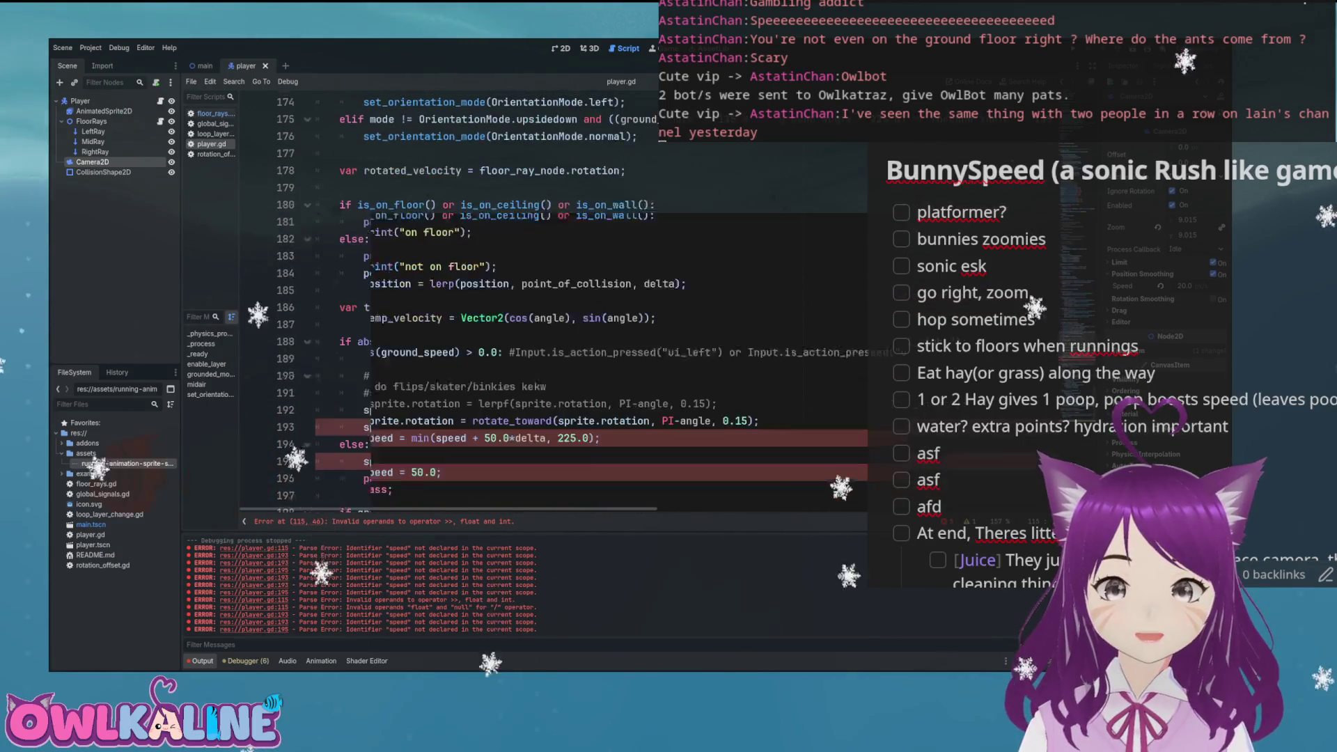
pyautogui.moveTo(615, 406); pyautogui.dragTo(316, 403)
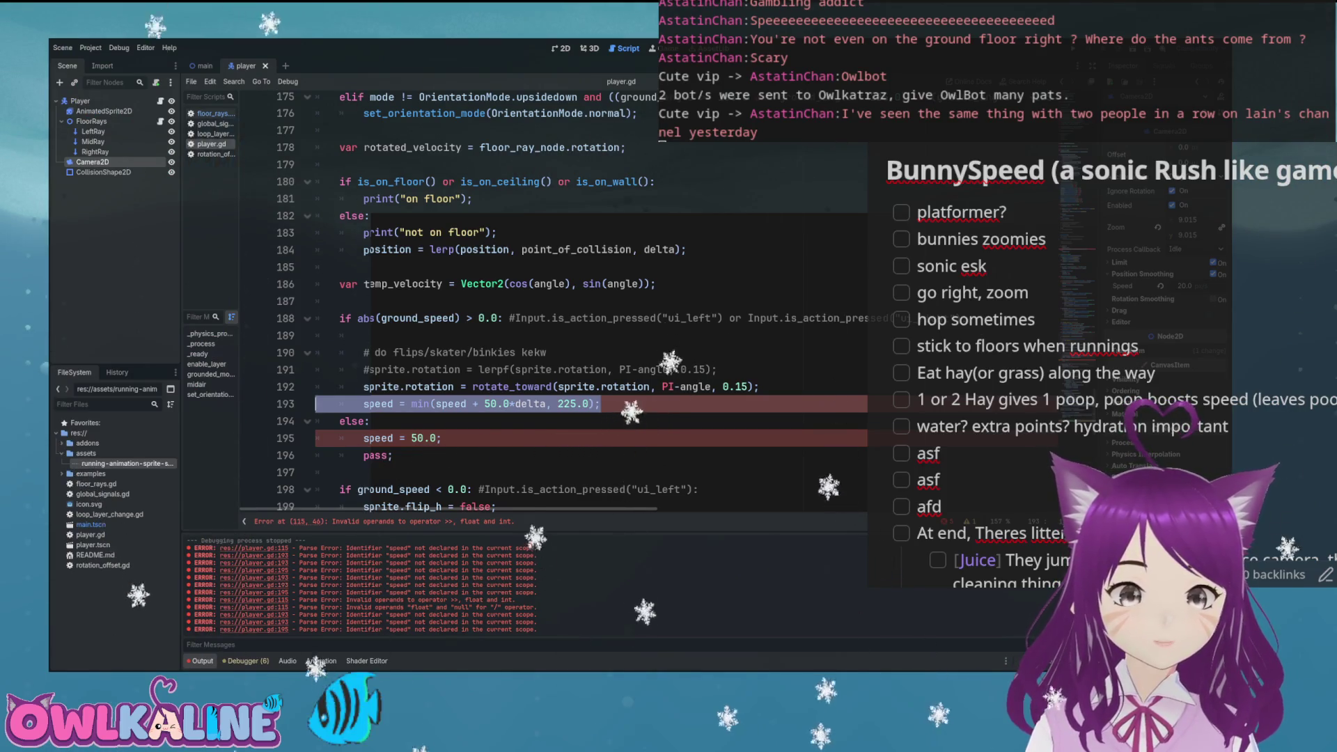
pyautogui.press('BackSpace')
pyautogui.press('BackSpace')
pyautogui.moveTo(393, 438); pyautogui.dragTo(339, 404)
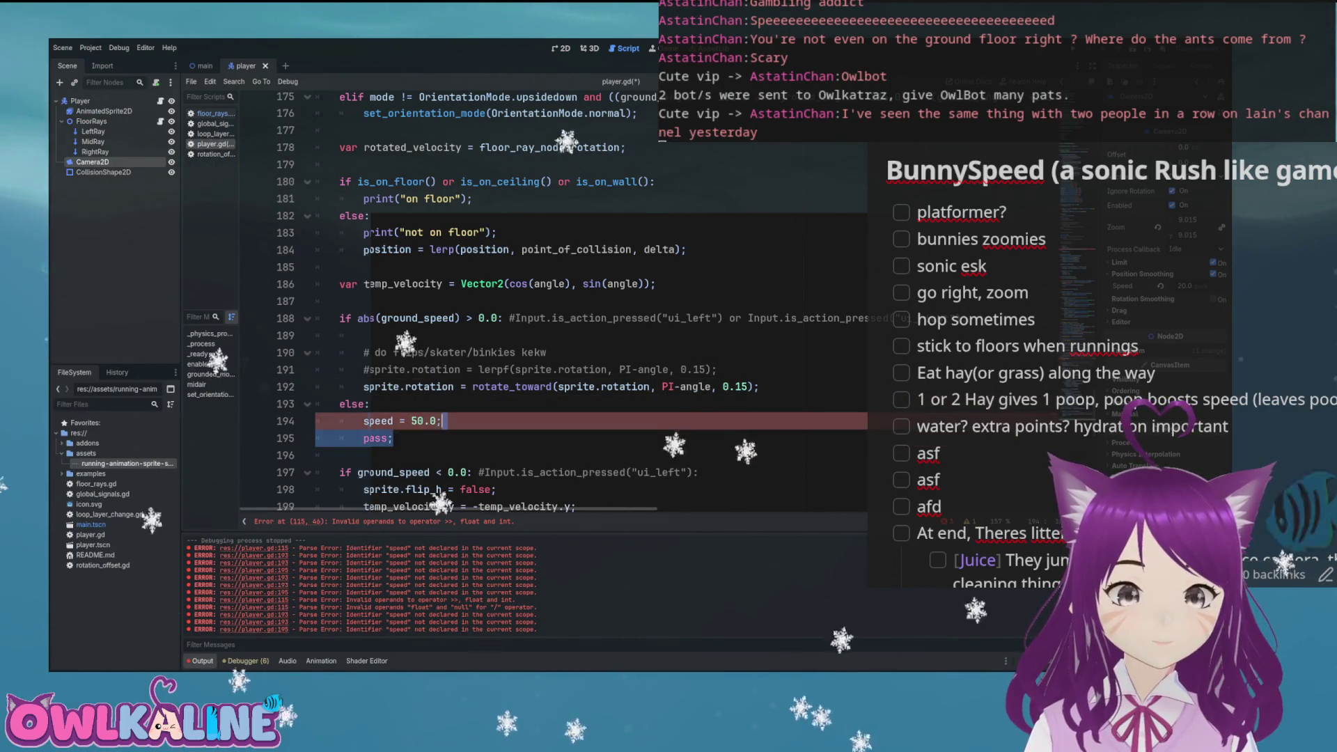
pyautogui.press('BackSpace')
pyautogui.press('BackSpace')
pyautogui.hotkey('ctrl', 's')
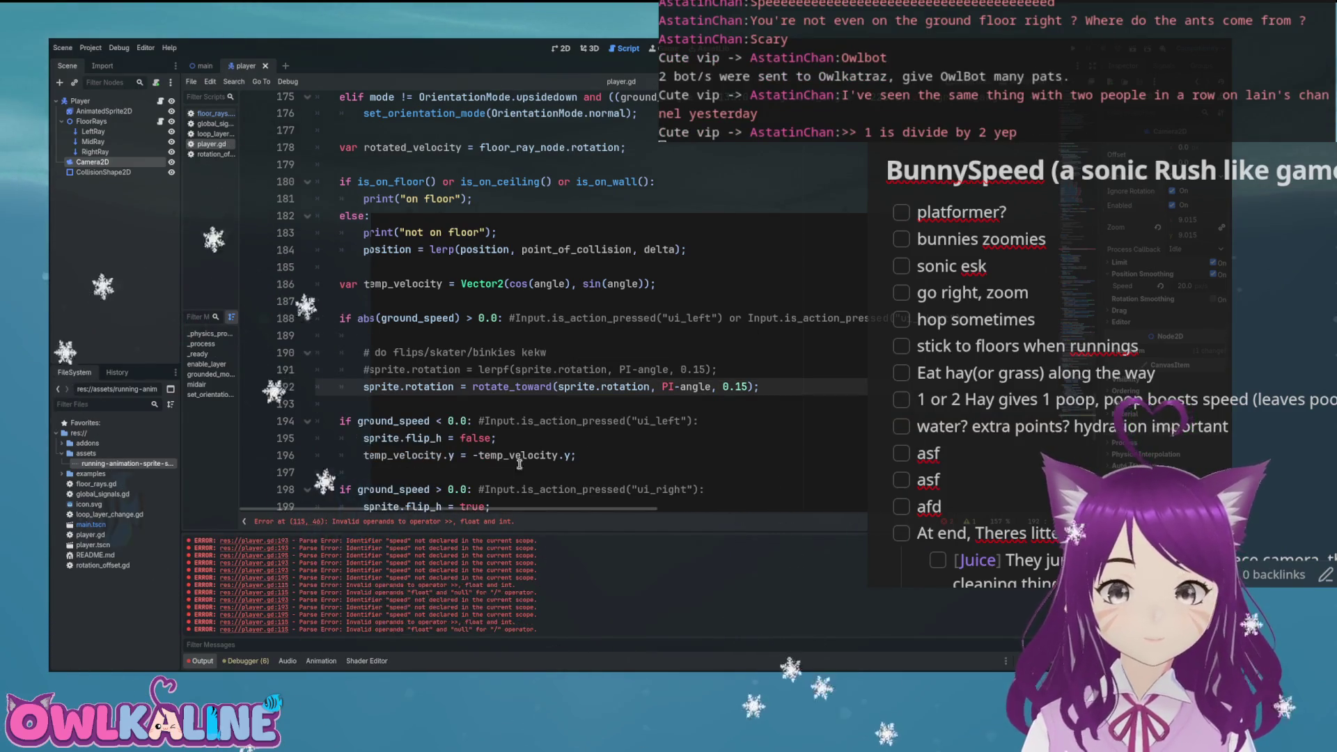
# Step: Wrap top_speed in int() so the divisor reads (int(top_speed) >> 1), and save
pyautogui.scroll(20, 706, 364)
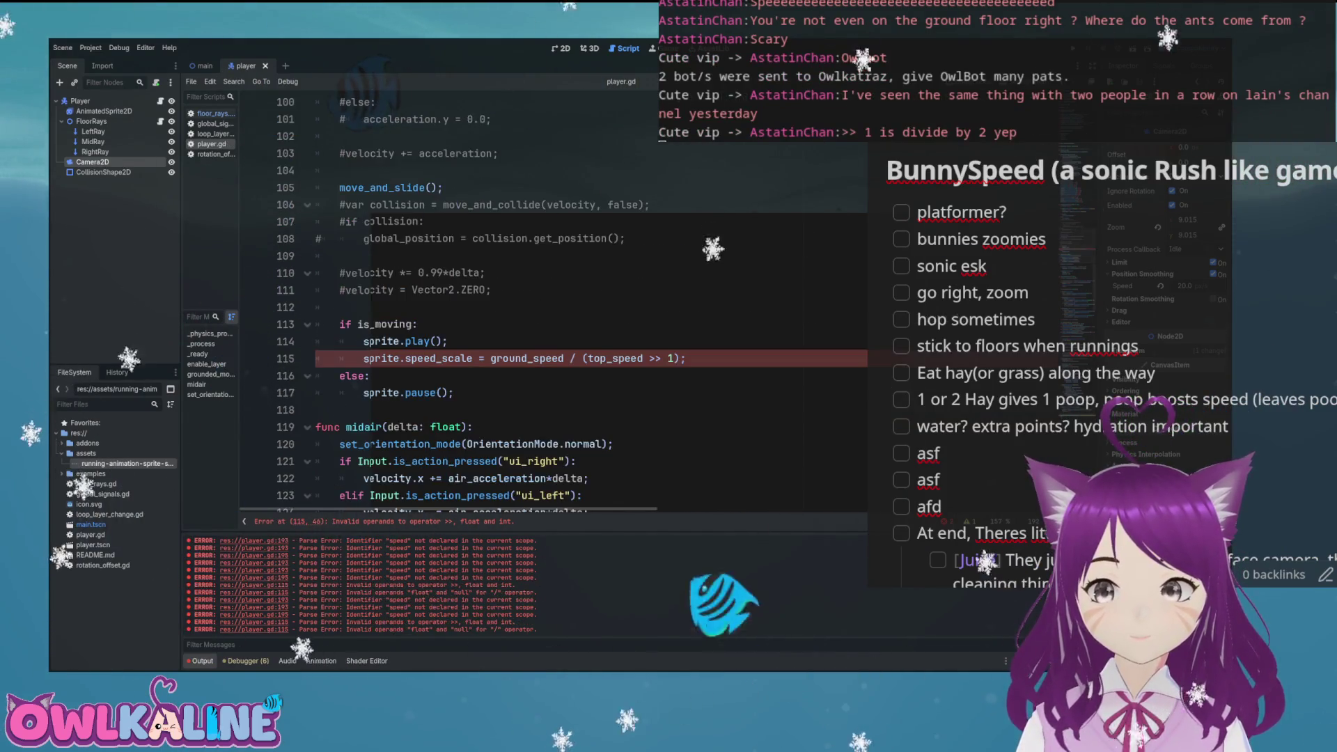
pyautogui.click(706, 365)
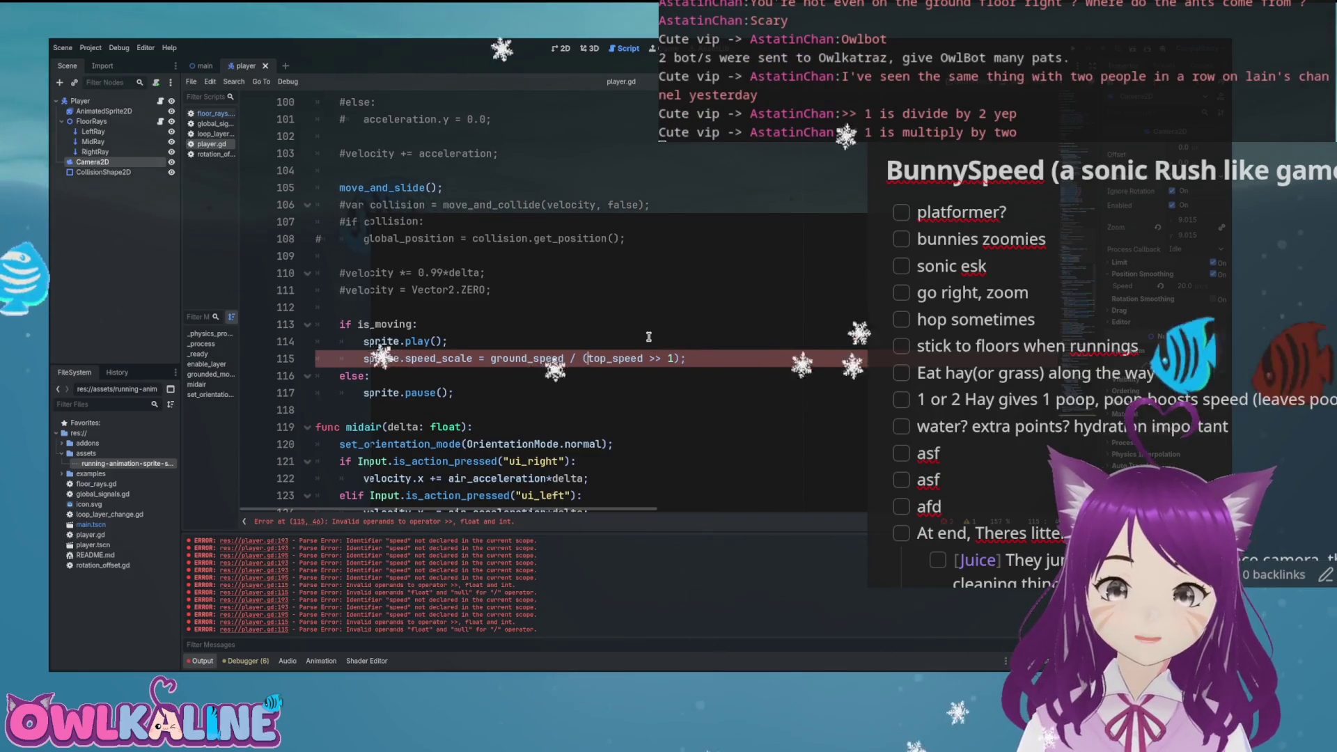
pyautogui.write('int(')
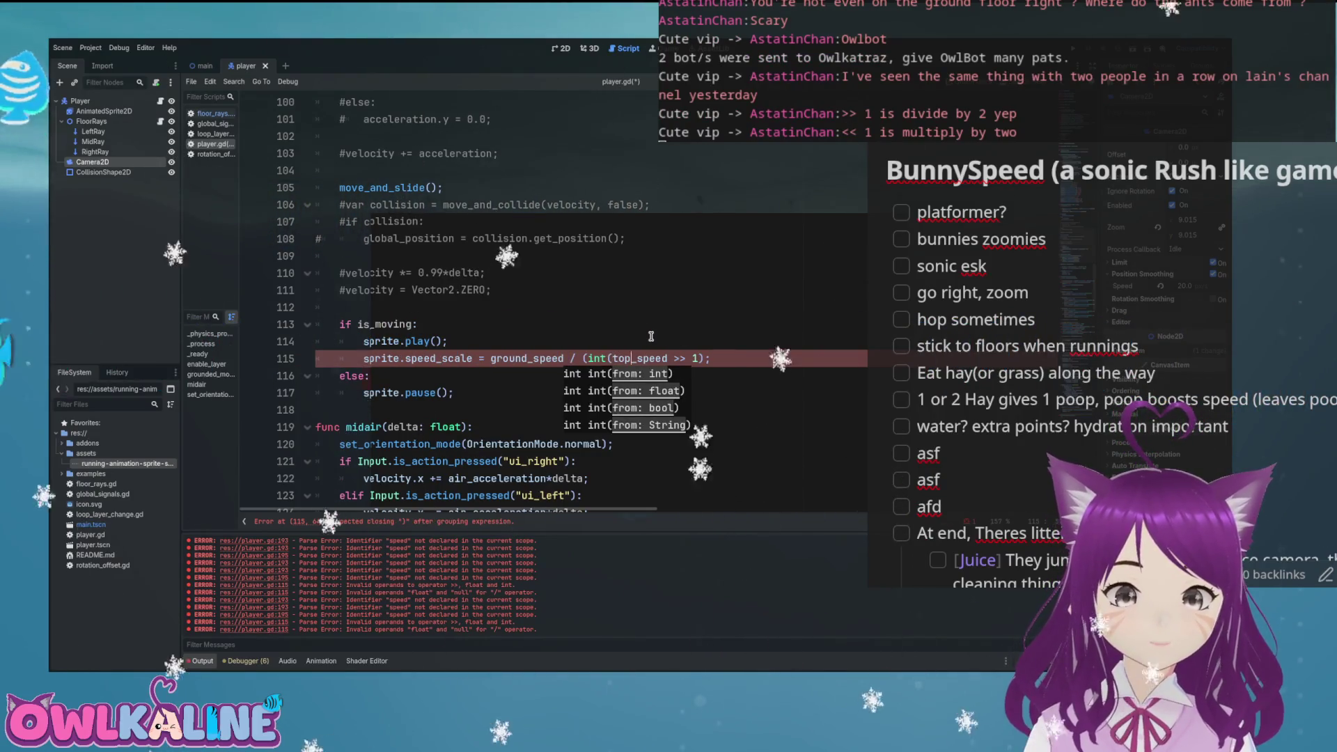
pyautogui.press('Right')
pyautogui.press('Right')
pyautogui.press('Right')
pyautogui.write(')')
pyautogui.hotkey('ctrl', 's')
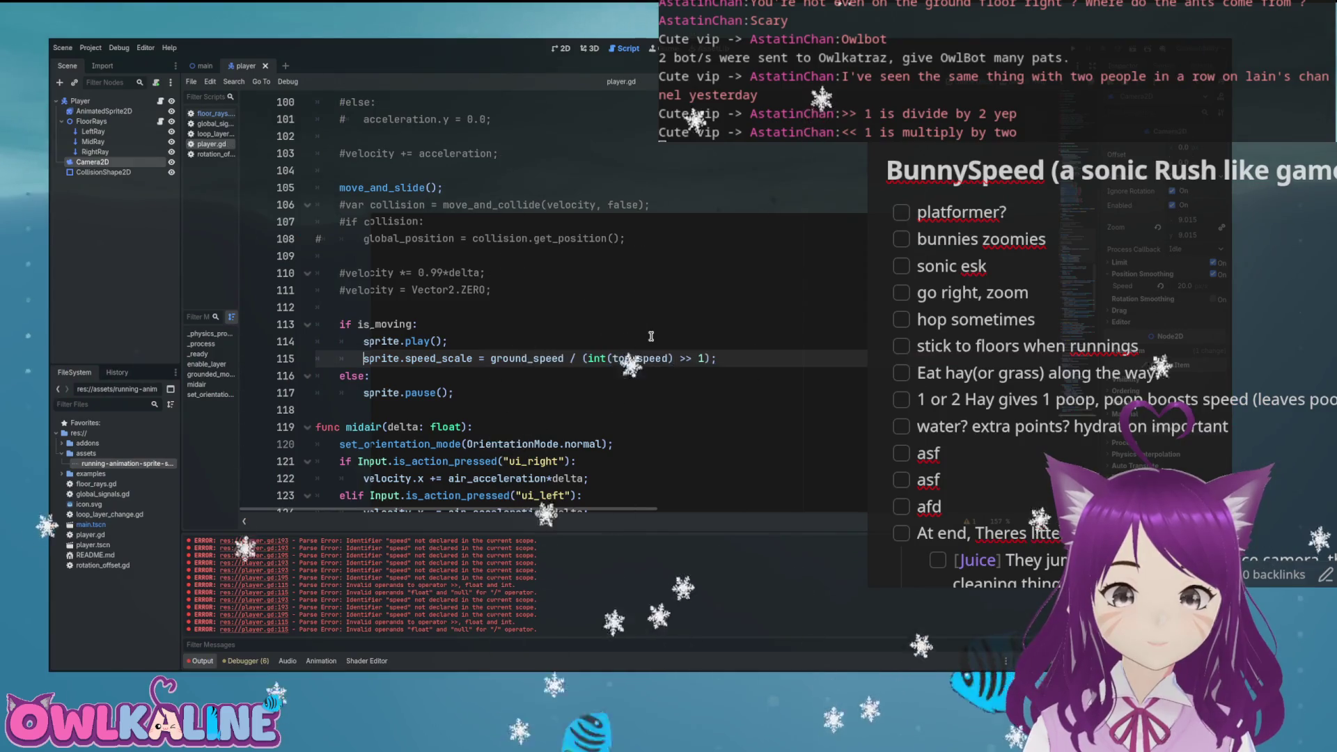
pyautogui.click(651, 336)
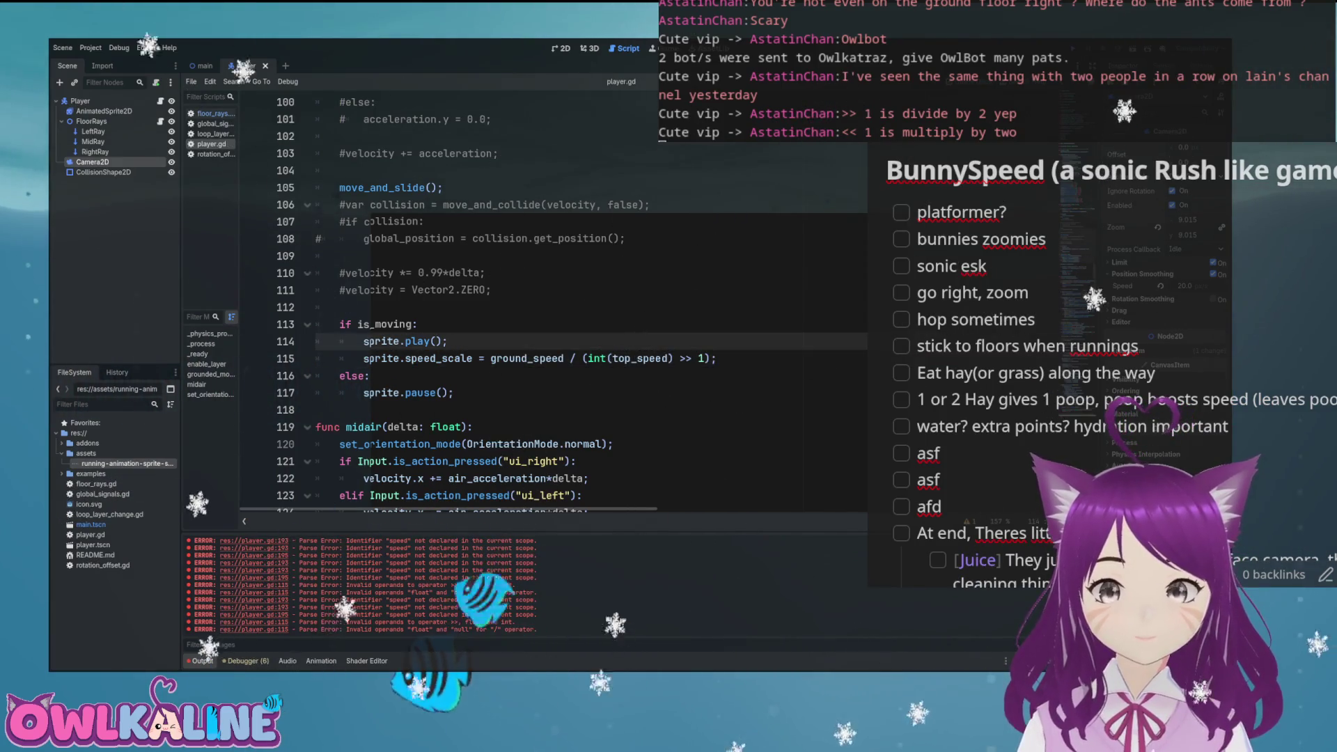
# Step: Playtest the running animation along the slopes with the >> 1 divisor
pyautogui.press('F5')
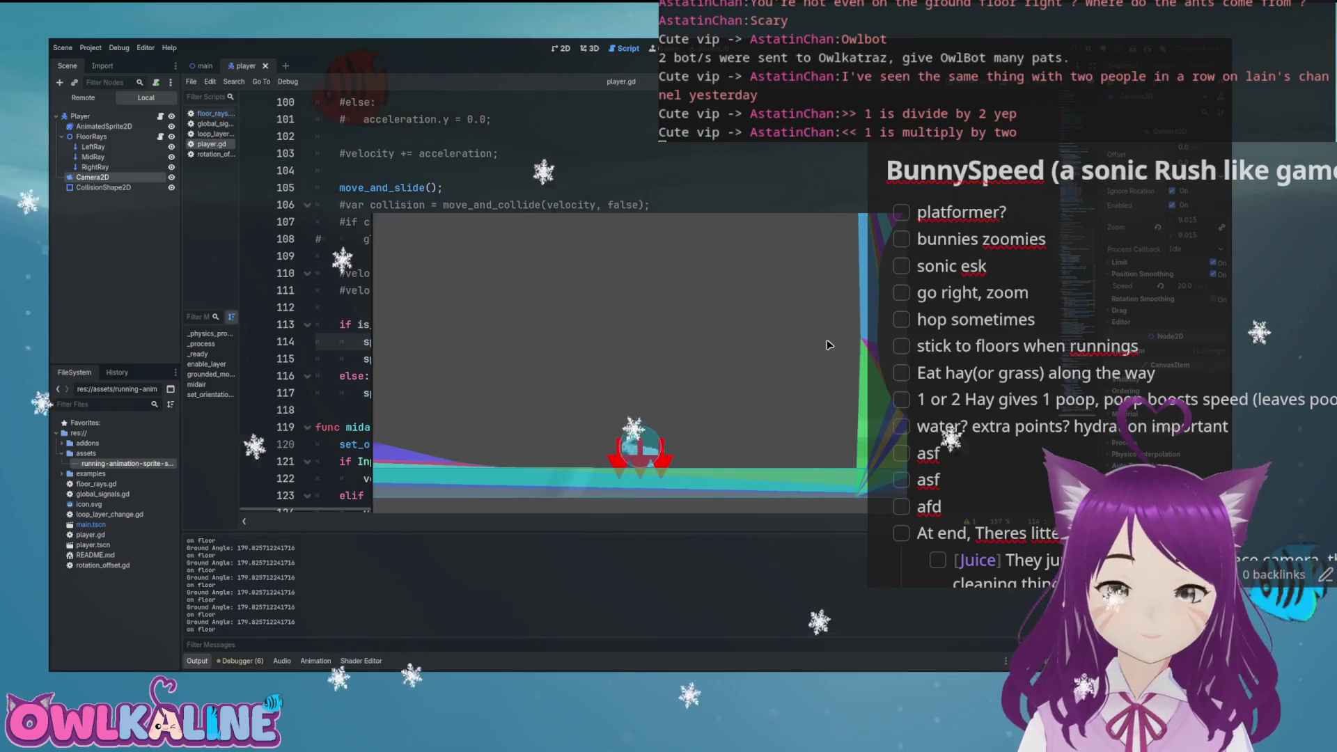
pyautogui.press('Left')
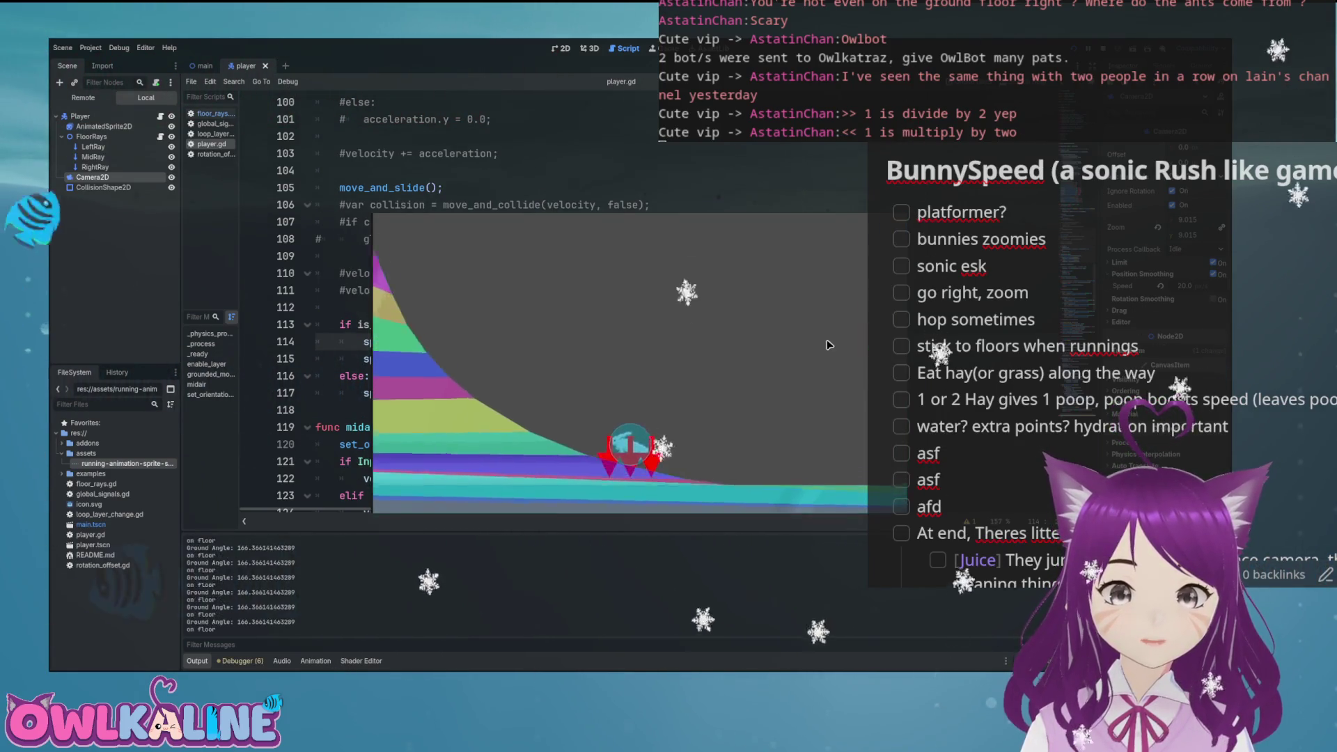
pyautogui.press('Left')
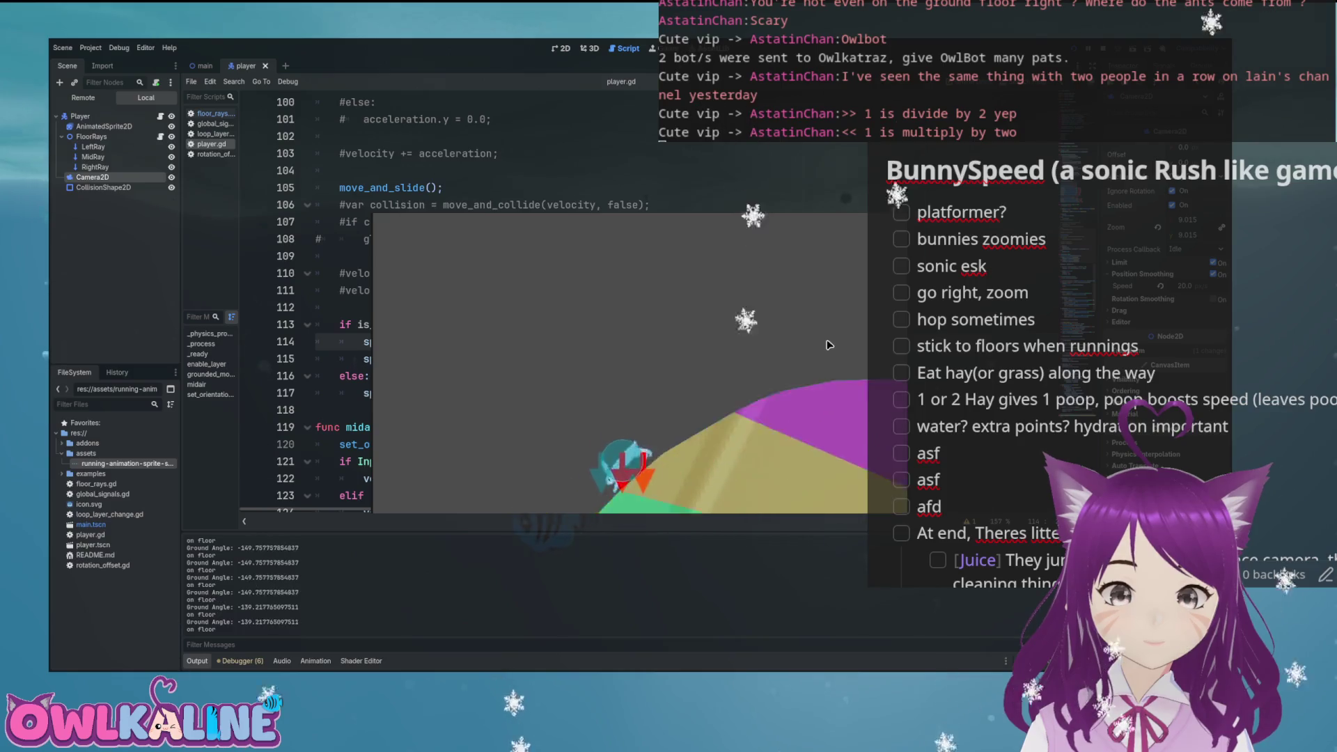
pyautogui.press('Left')
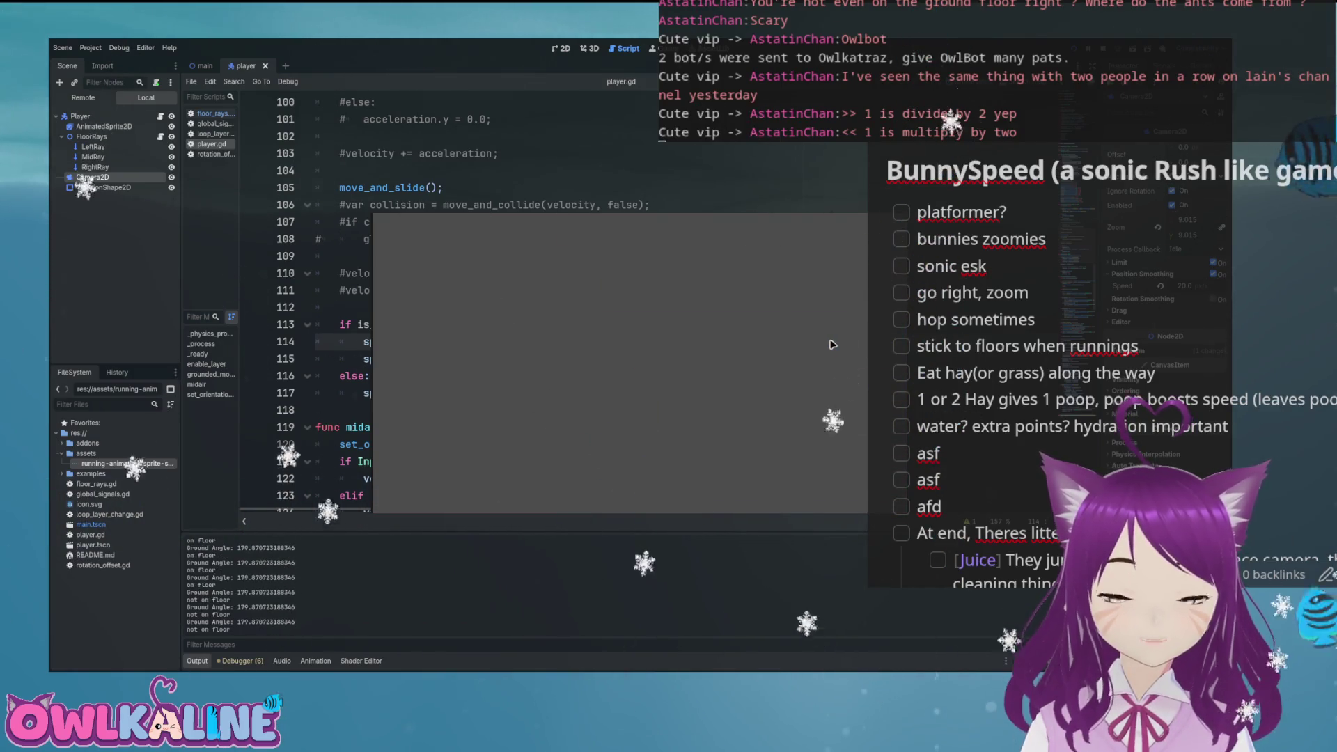
pyautogui.press('F8')
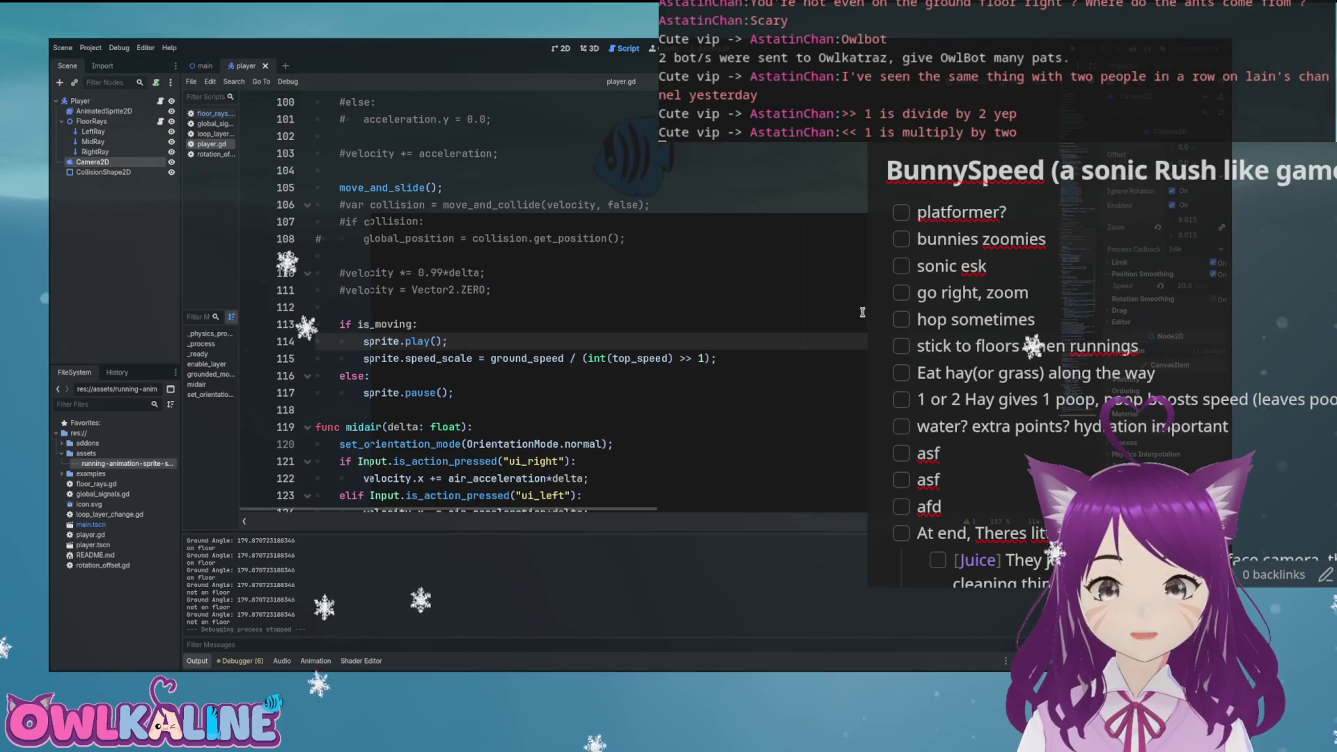
# Step: Change the shift on line 115 to 2 and playtest running through the loop
pyautogui.click(702, 359)
pyautogui.write('2')
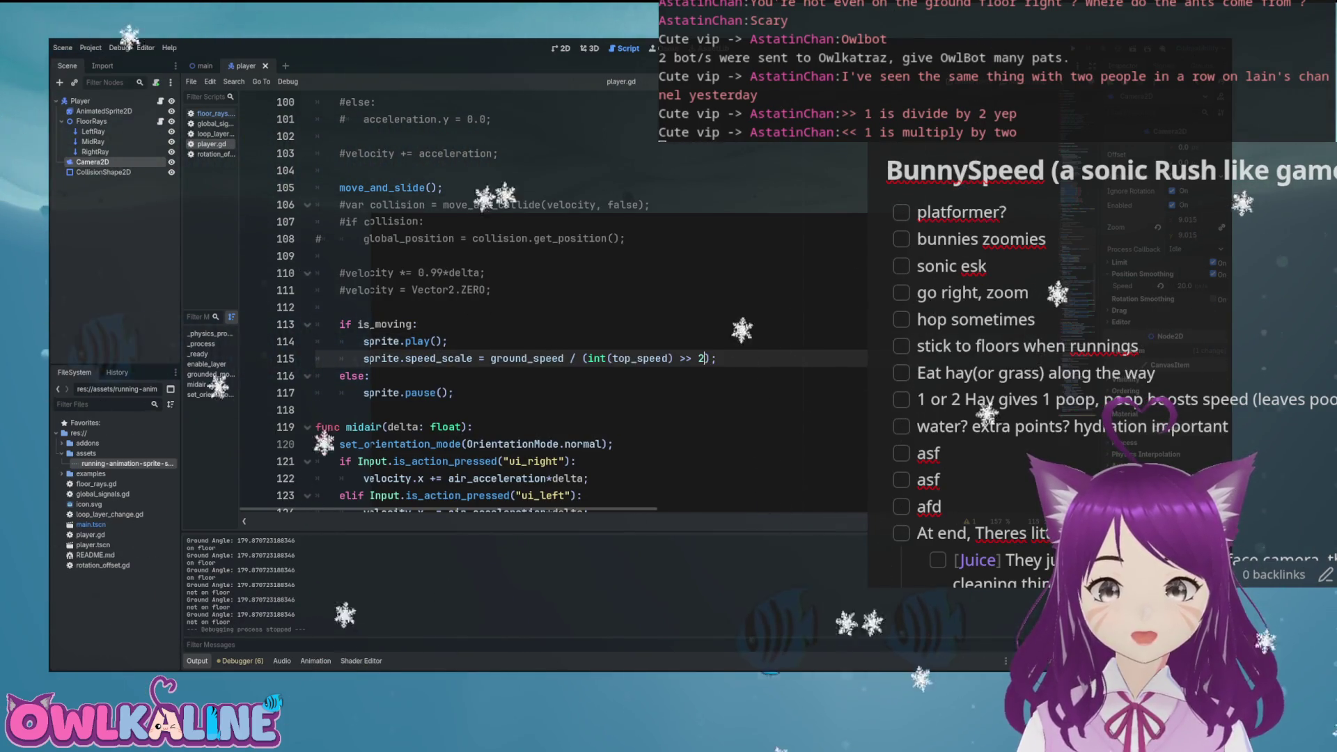
pyautogui.press('F5')
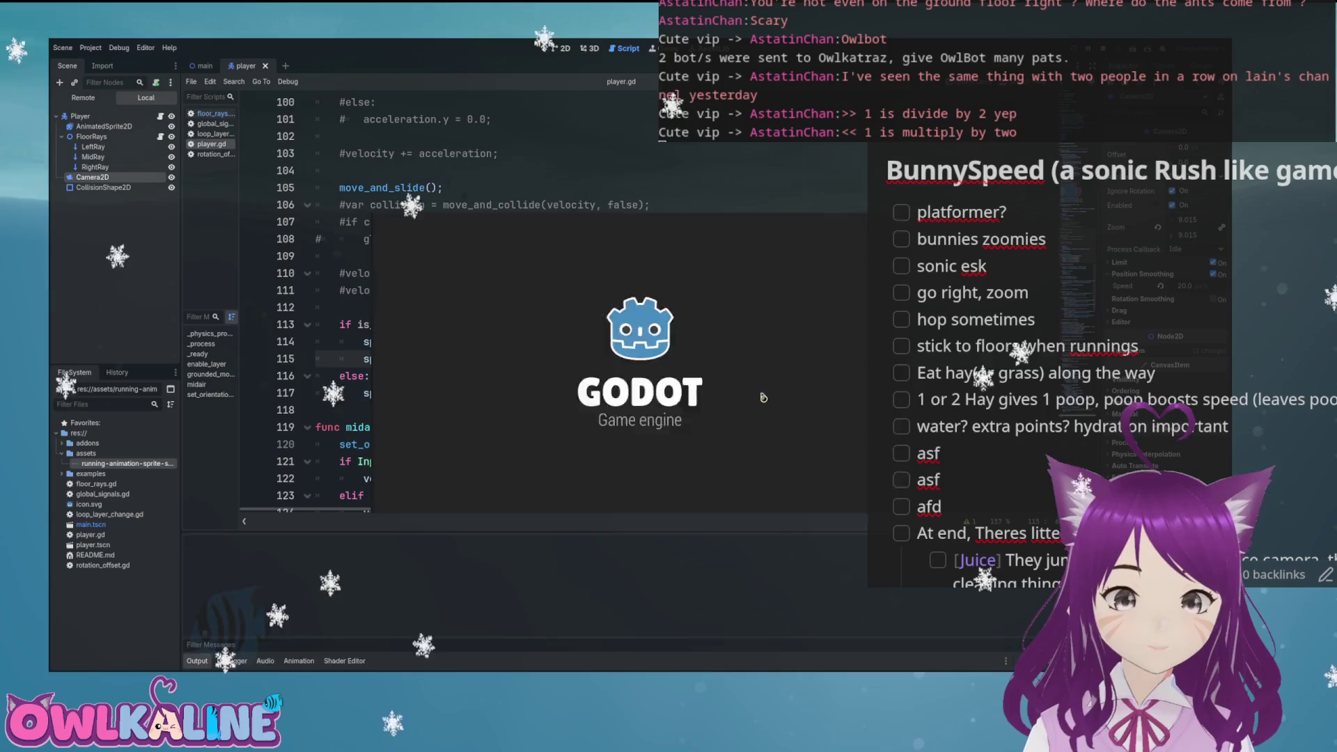
pyautogui.press('Right')
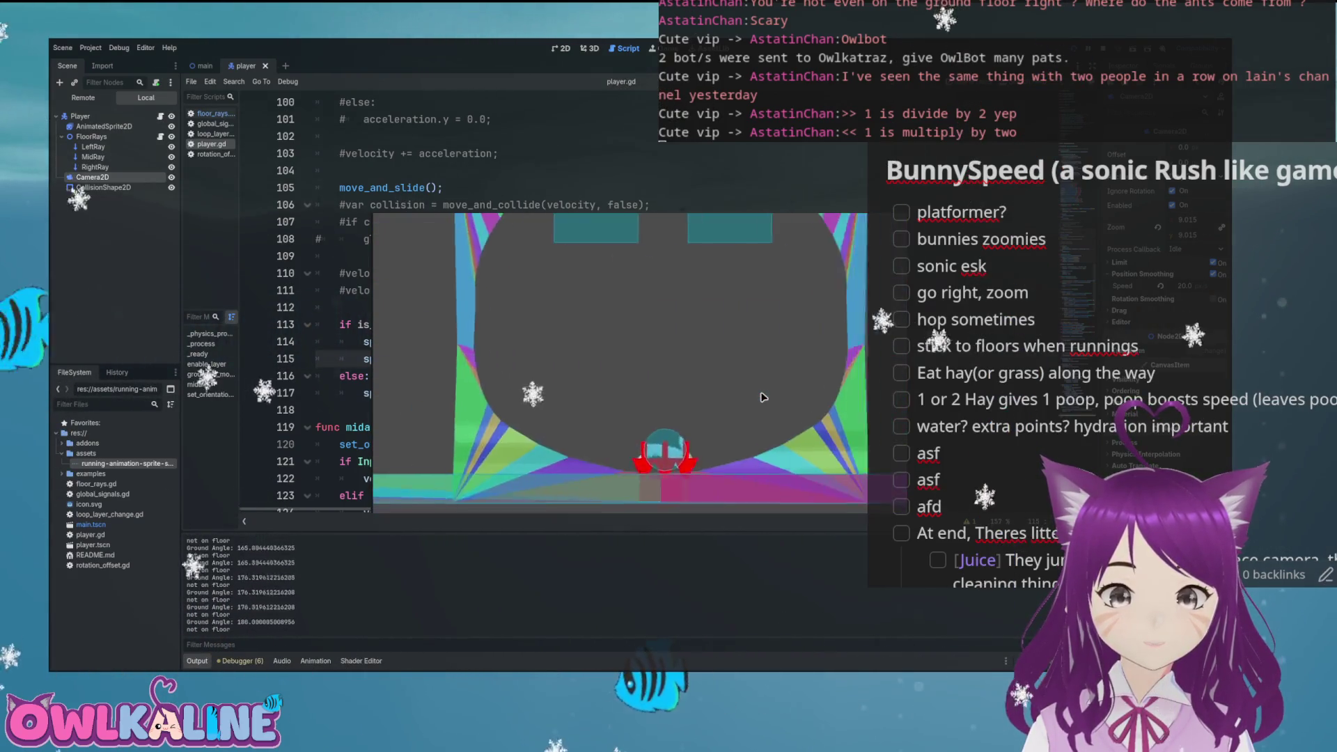
pyautogui.press('Right')
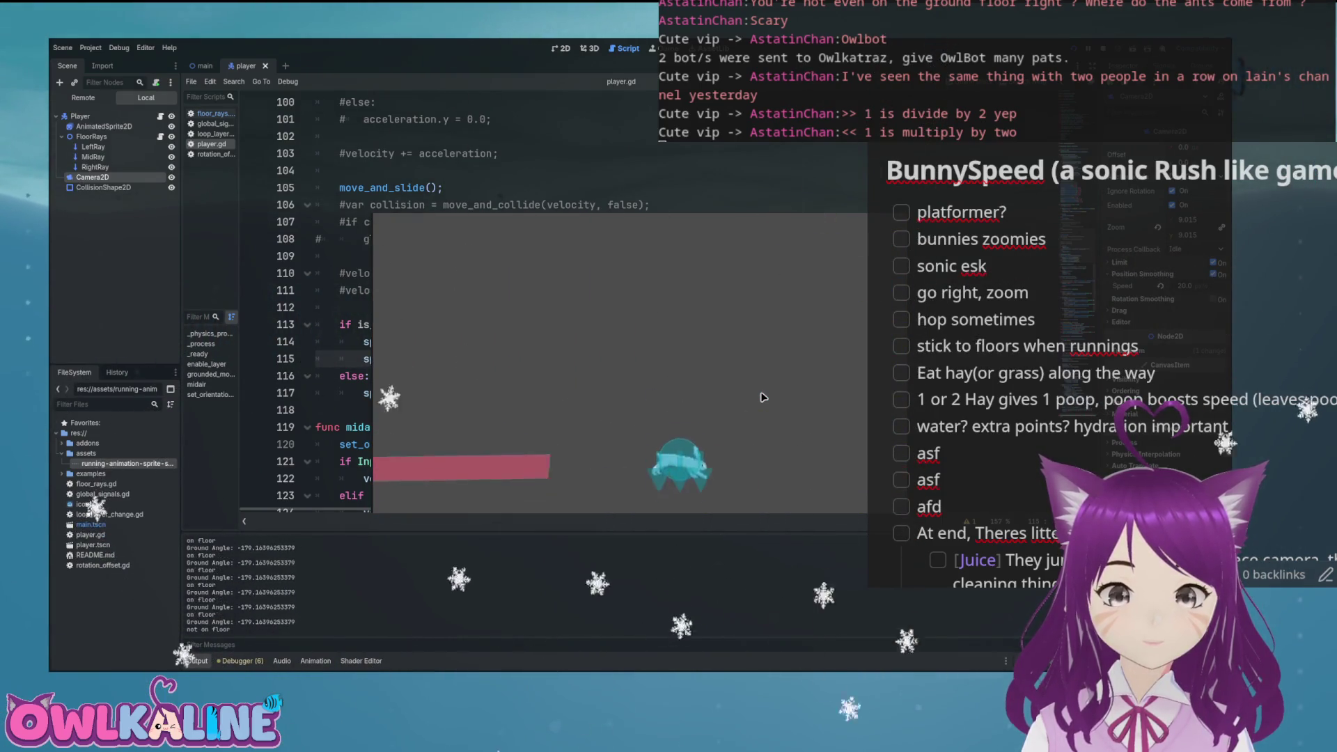
pyautogui.press('F8')
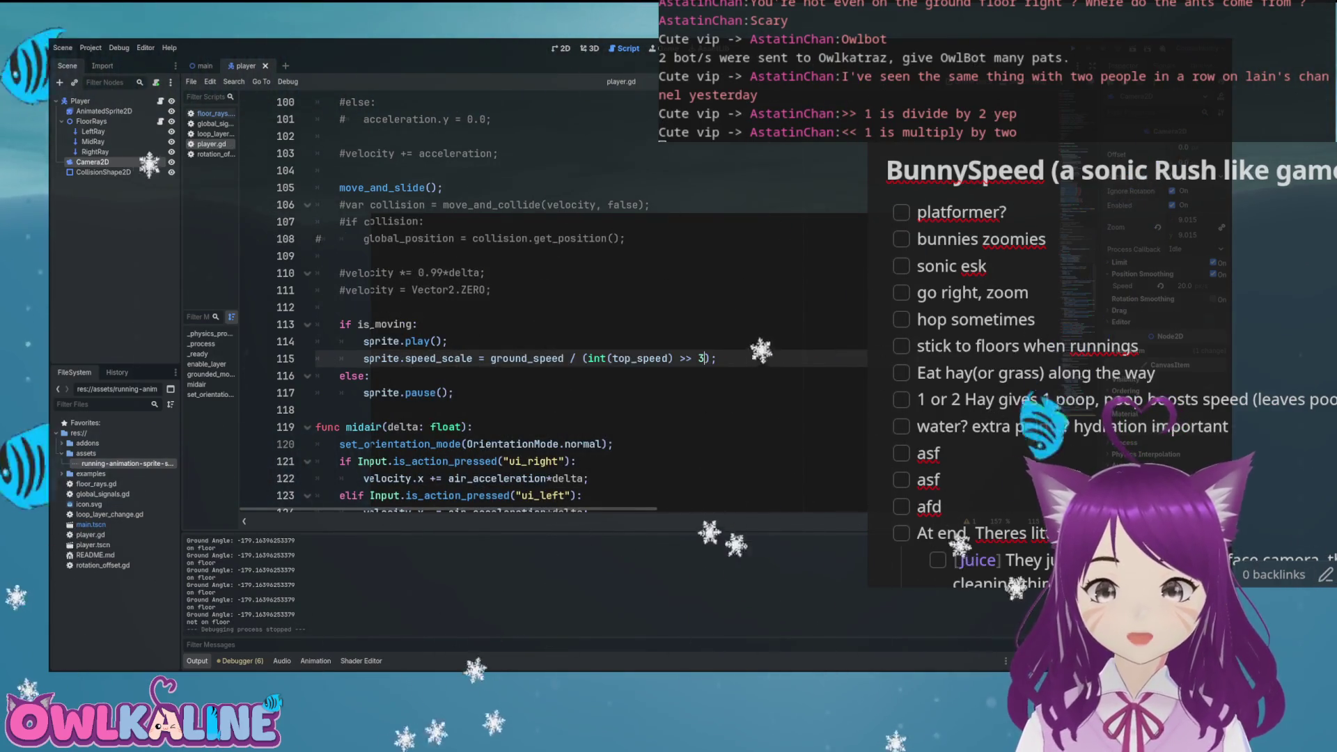
# Step: Playtest again with the shift set to 3, running the bunny right along the level
pyautogui.press('F5')
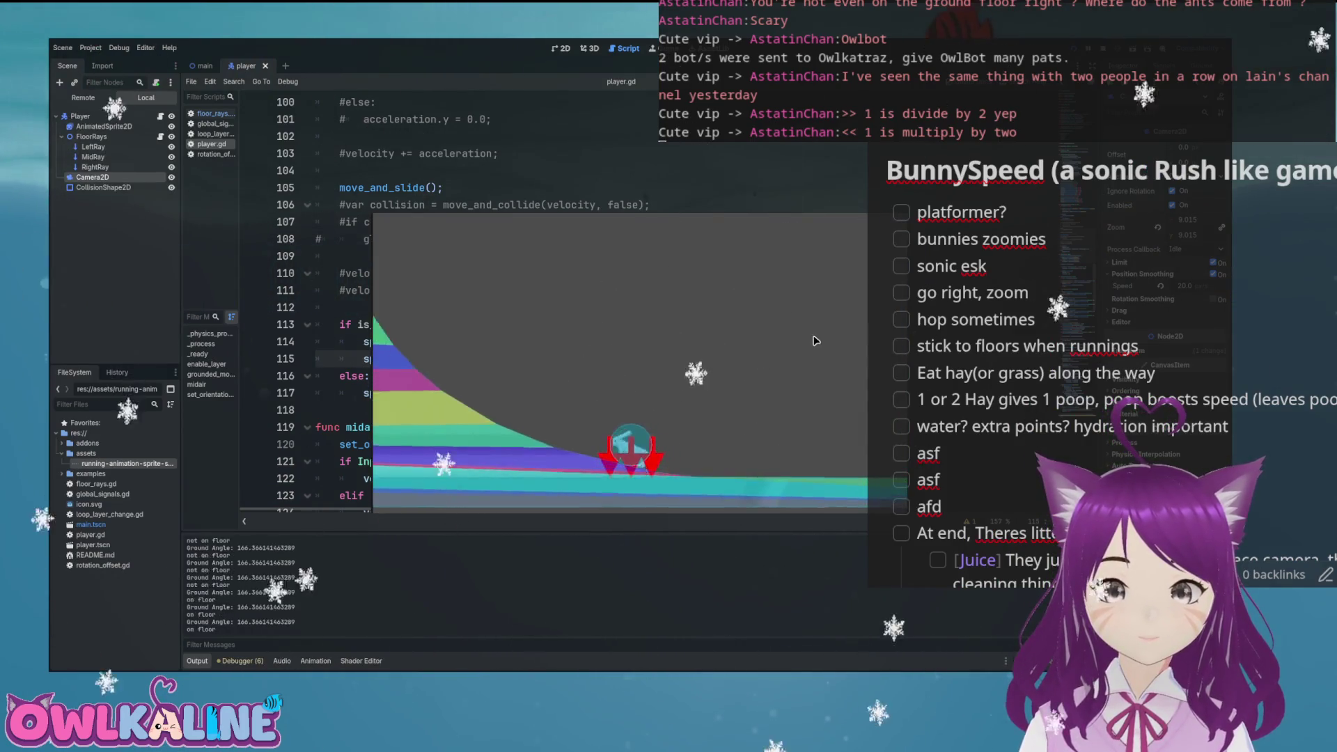
pyautogui.press('Right')
pyautogui.press('Right')
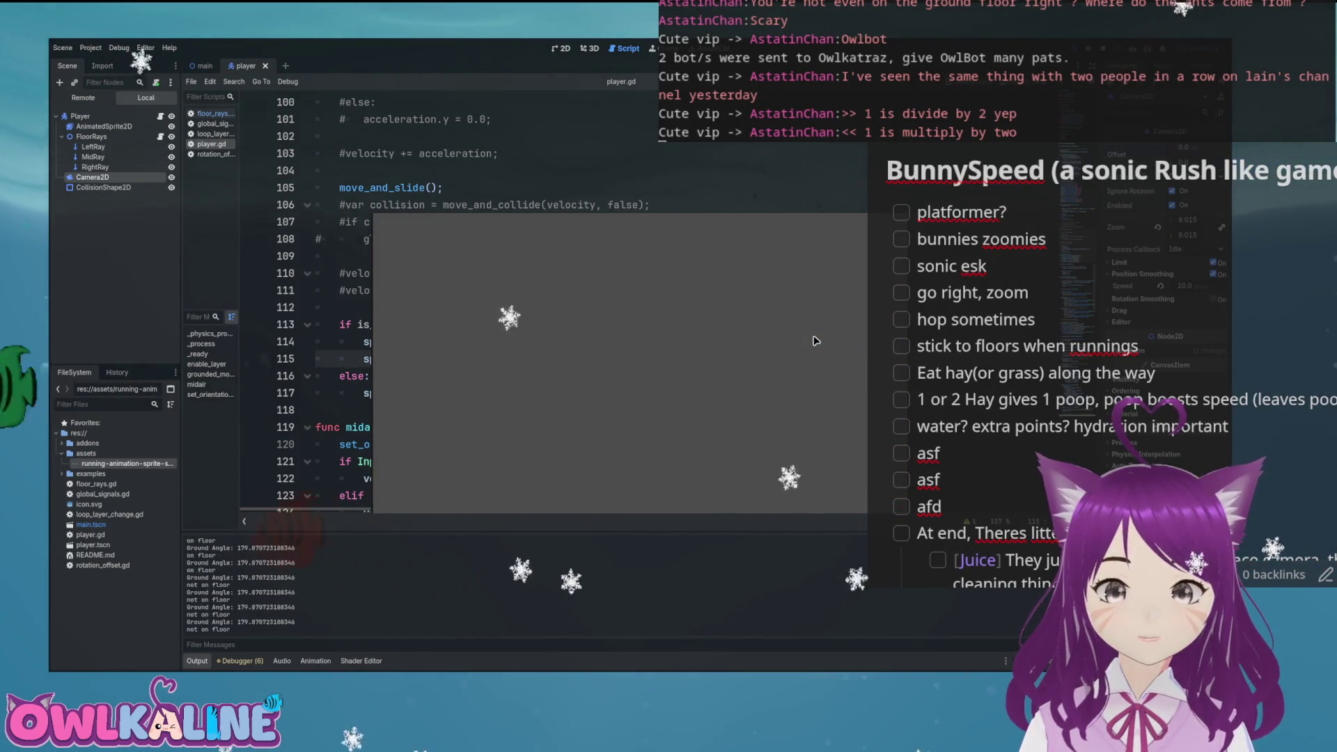
pyautogui.press('F8')
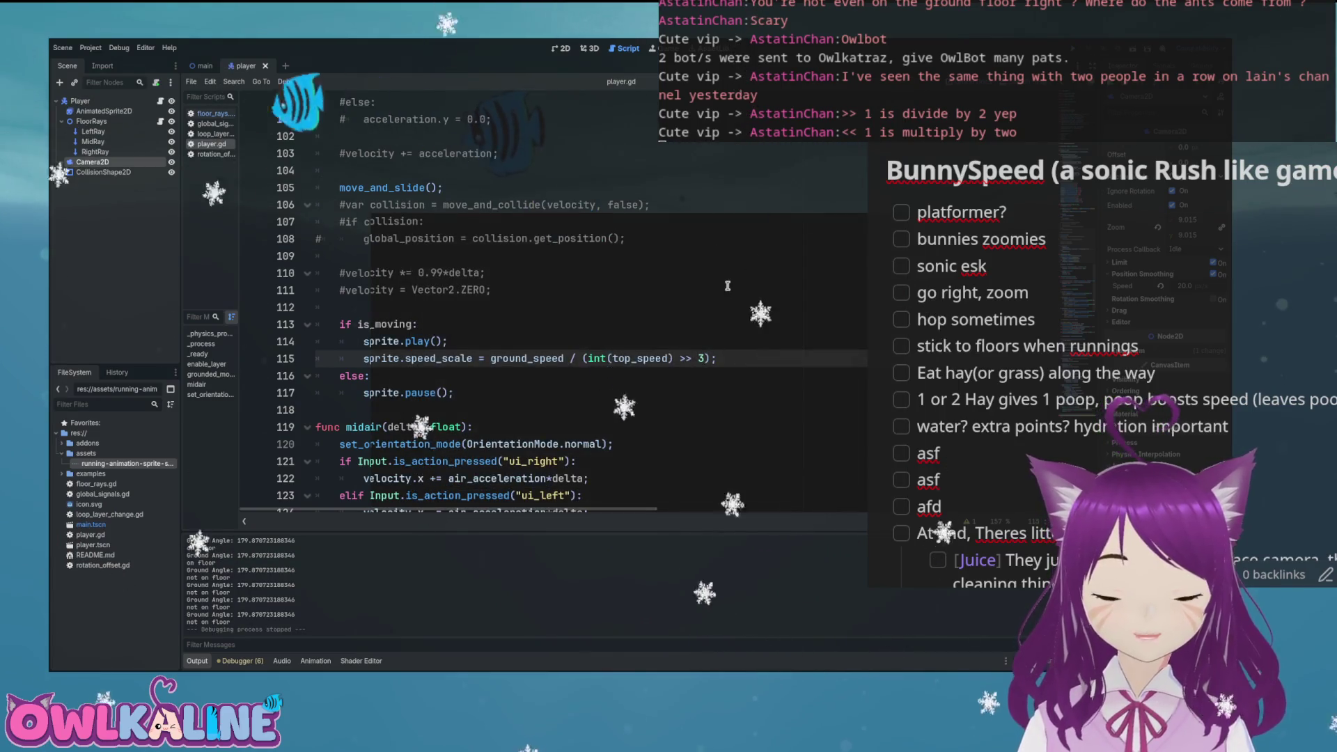
# Step: Scroll through the script to the blank line 89 in _physics_process
pyautogui.scroll(-4, 717, 291)
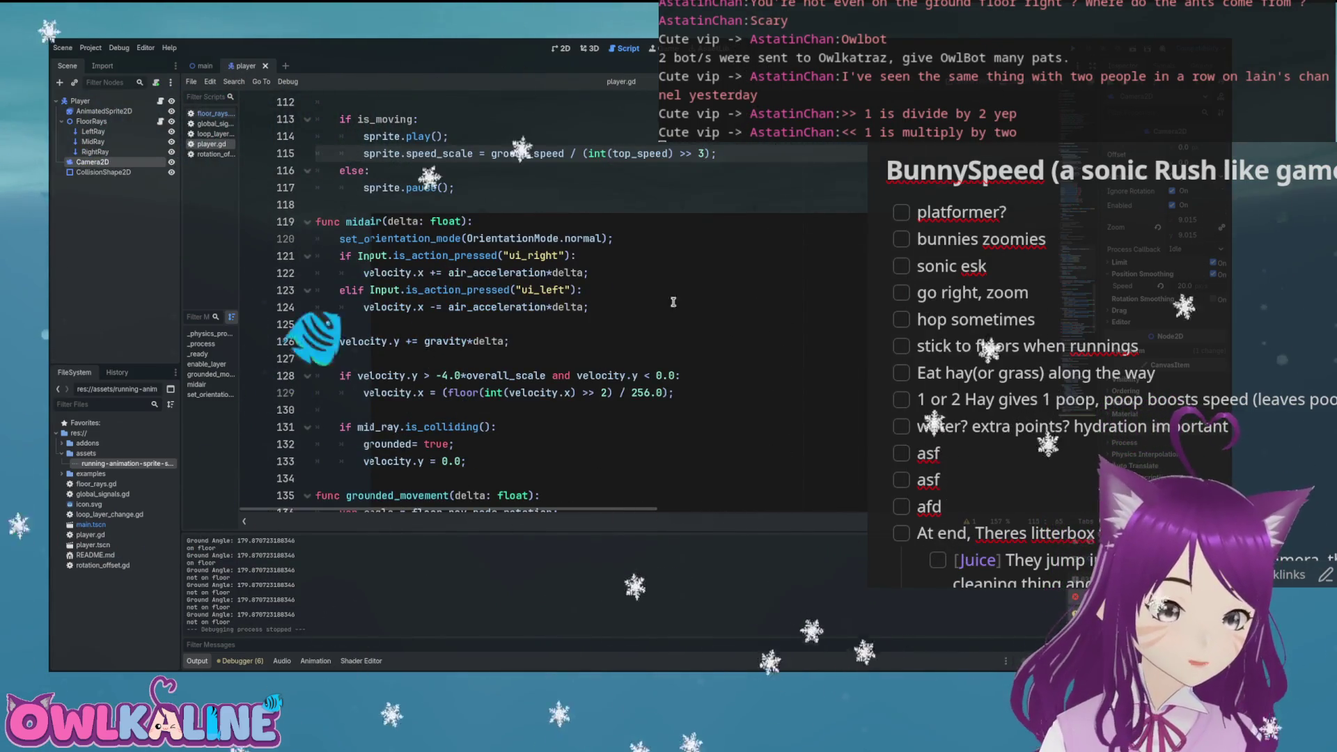
pyautogui.scroll(-2, 634, 332)
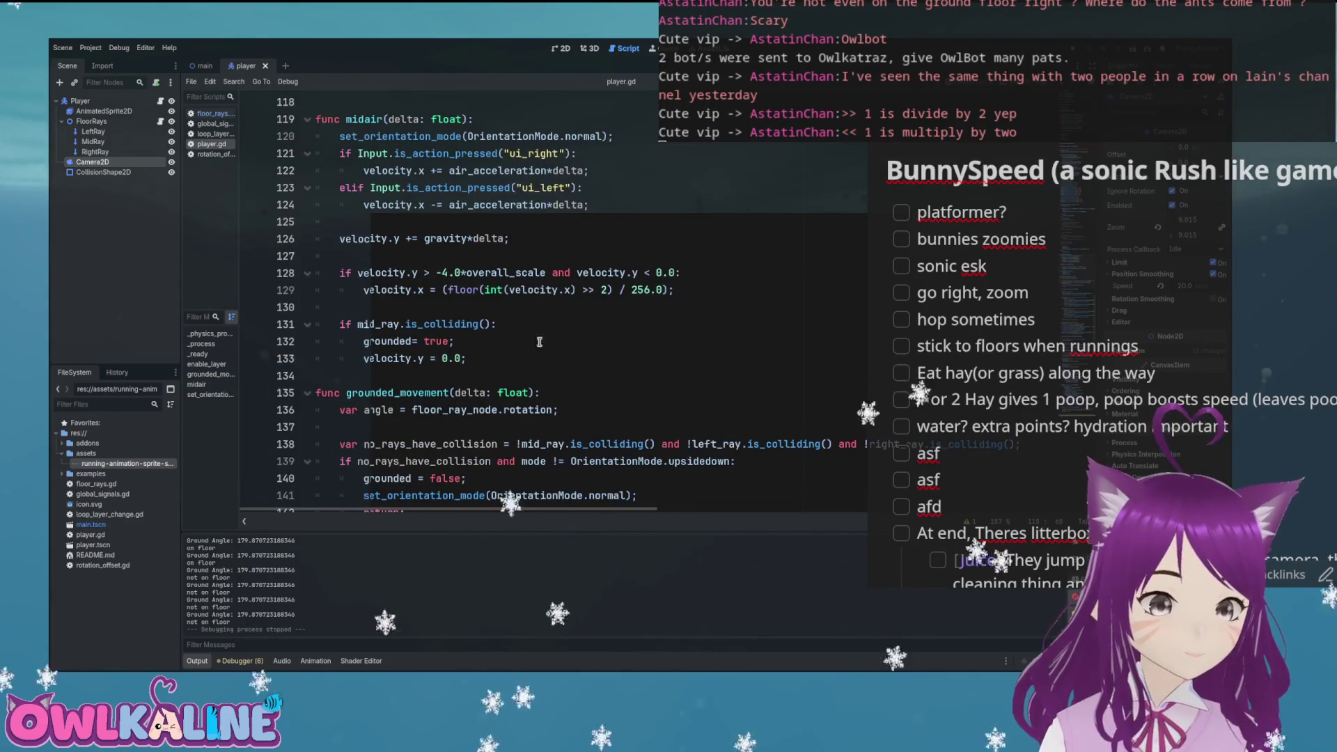
pyautogui.click(450, 233)
pyautogui.scroll(2, 648, 315)
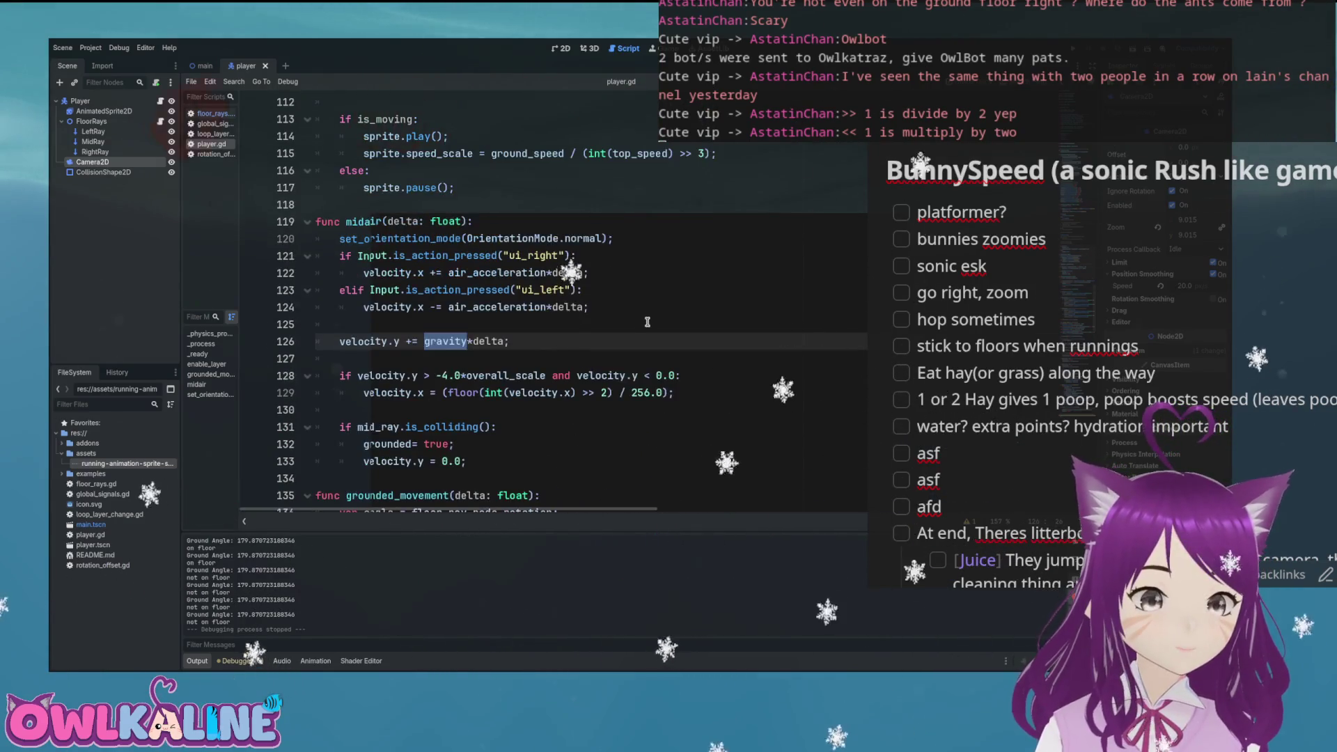
pyautogui.scroll(-20, 647, 323)
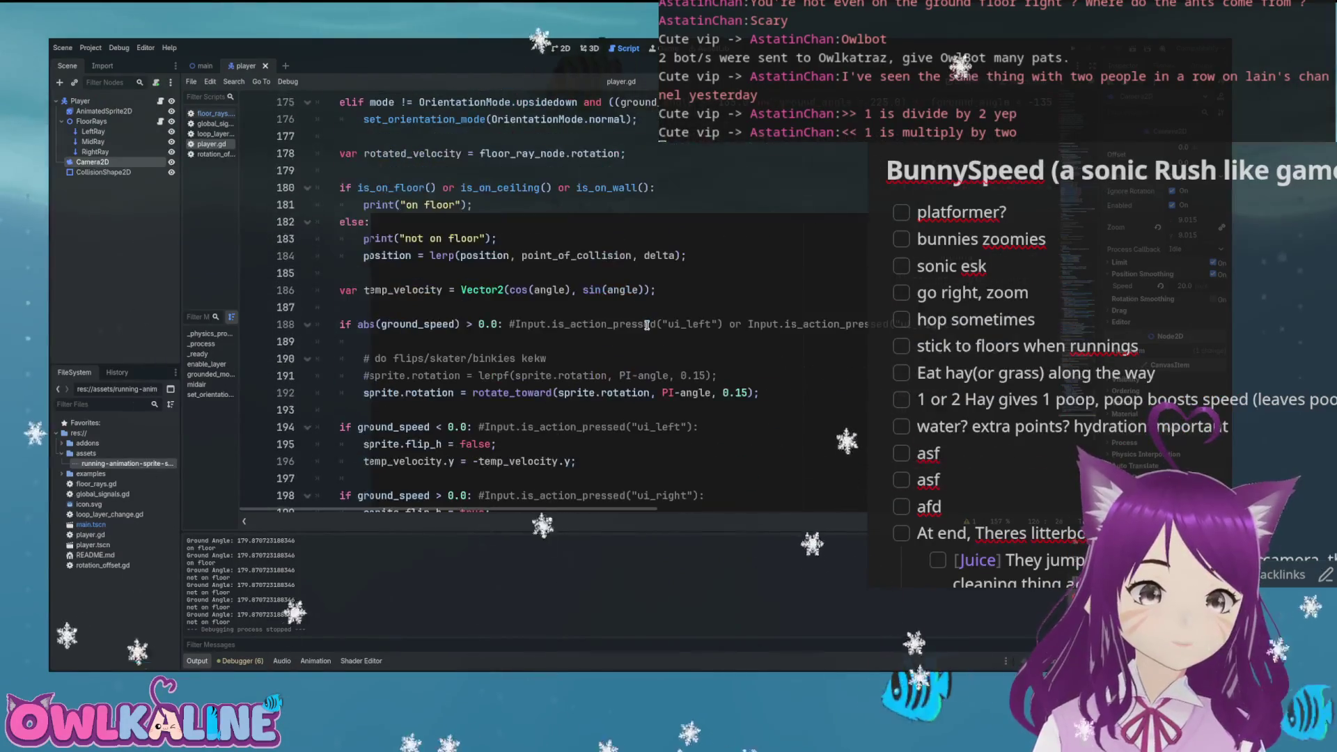
pyautogui.scroll(20, 647, 325)
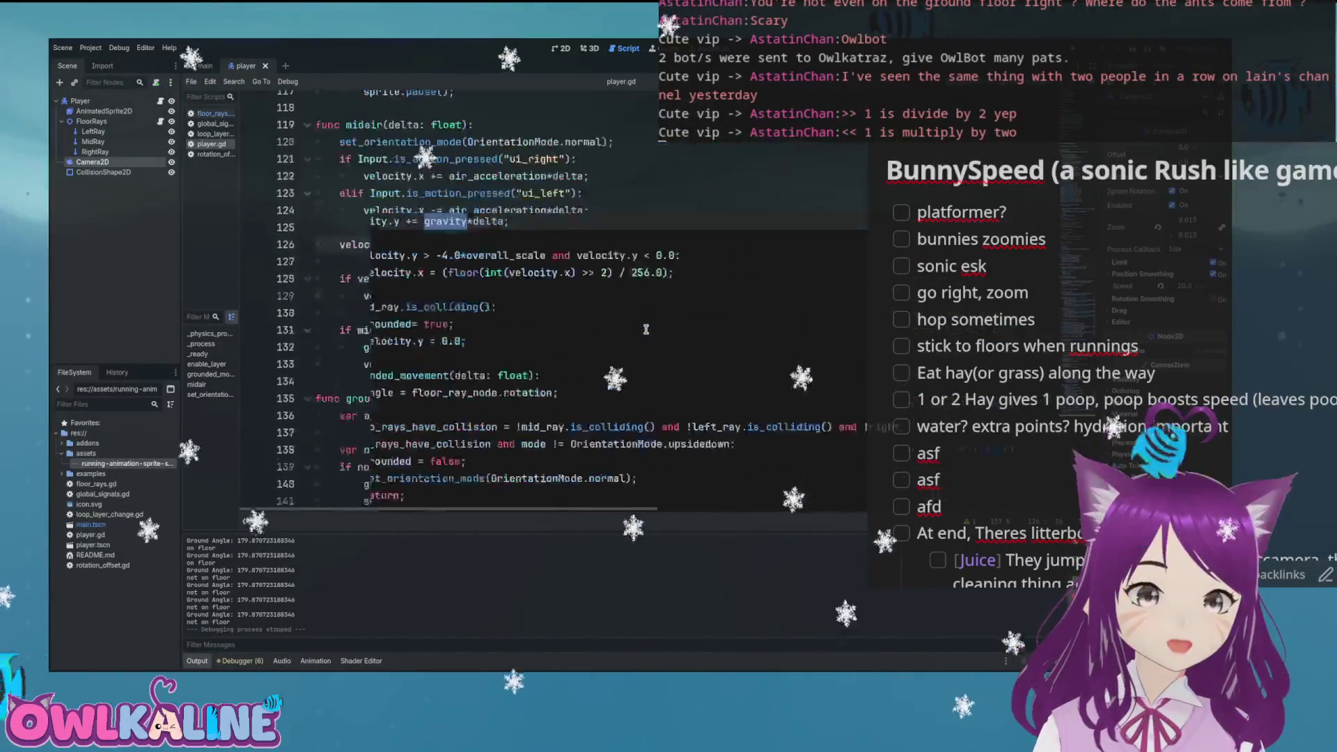
pyautogui.scroll(3, 645, 328)
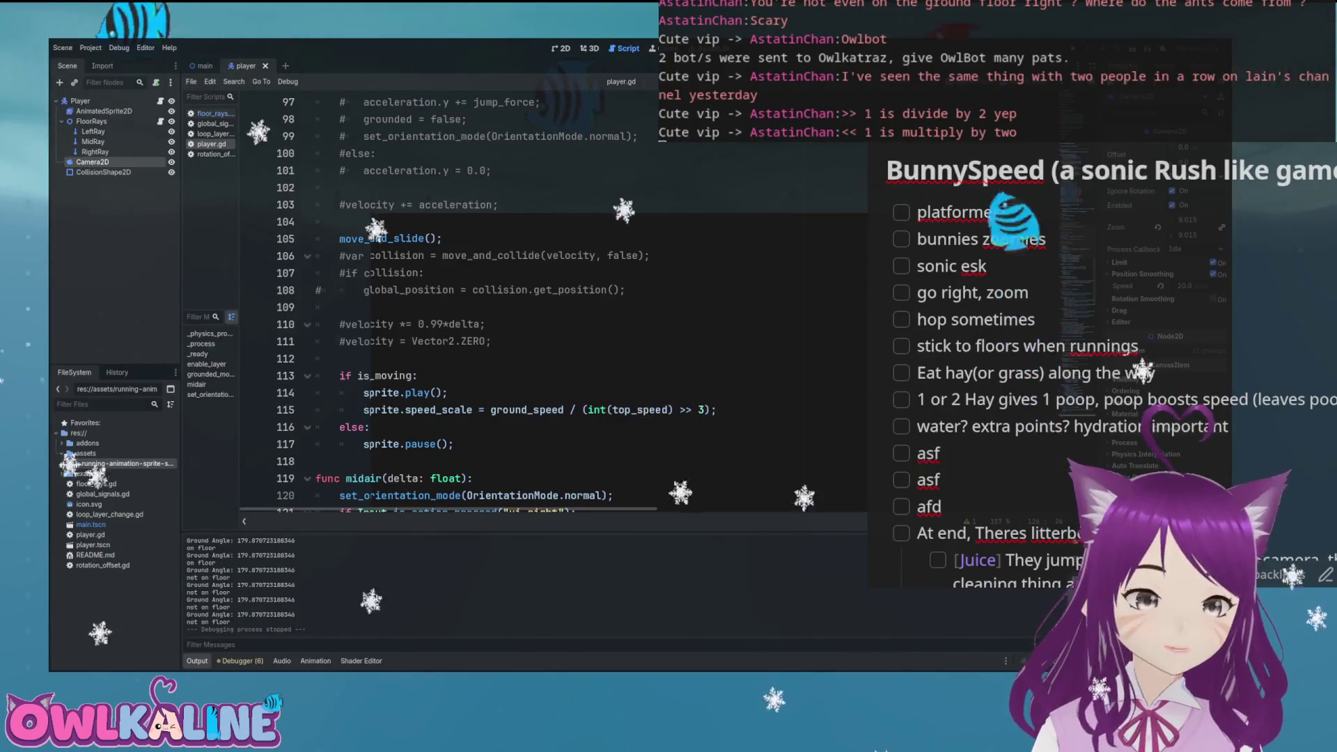
pyautogui.scroll(1, 421, 443)
pyautogui.scroll(-1, 416, 404)
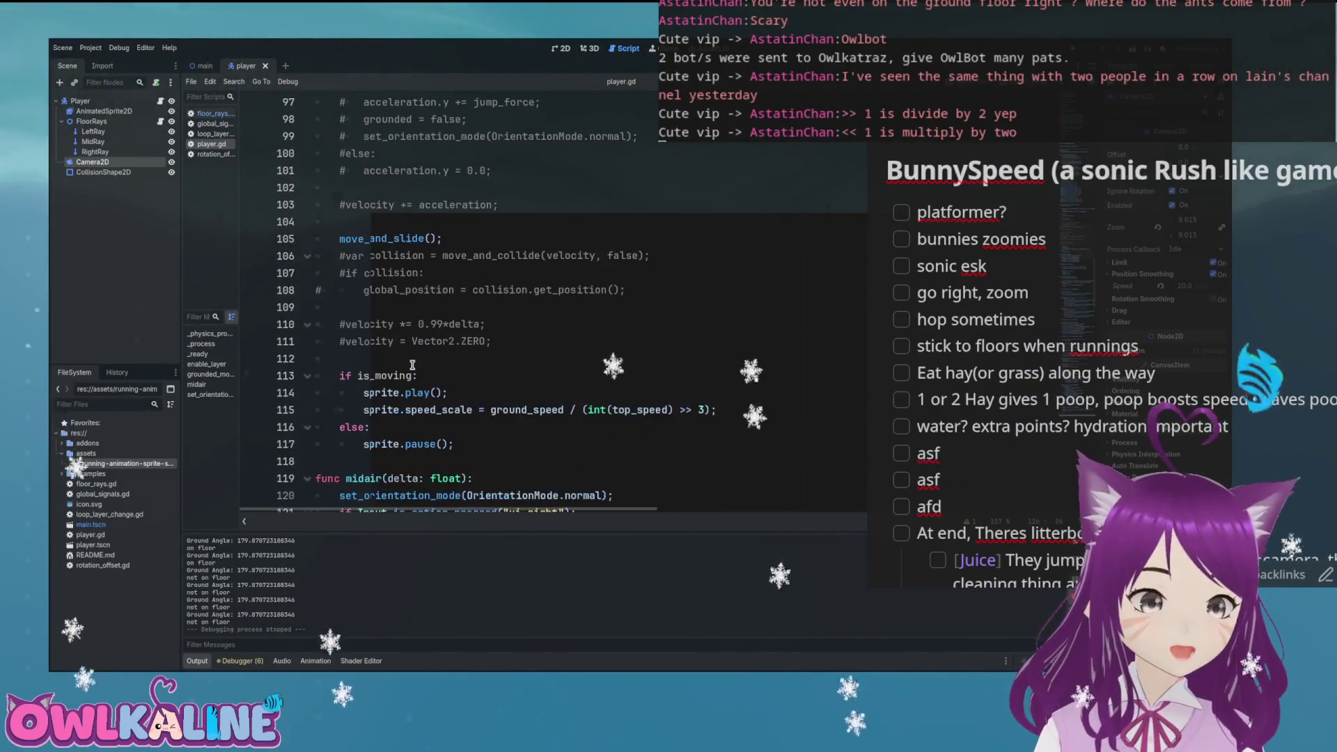
pyautogui.scroll(4, 412, 365)
pyautogui.scroll(1, 417, 370)
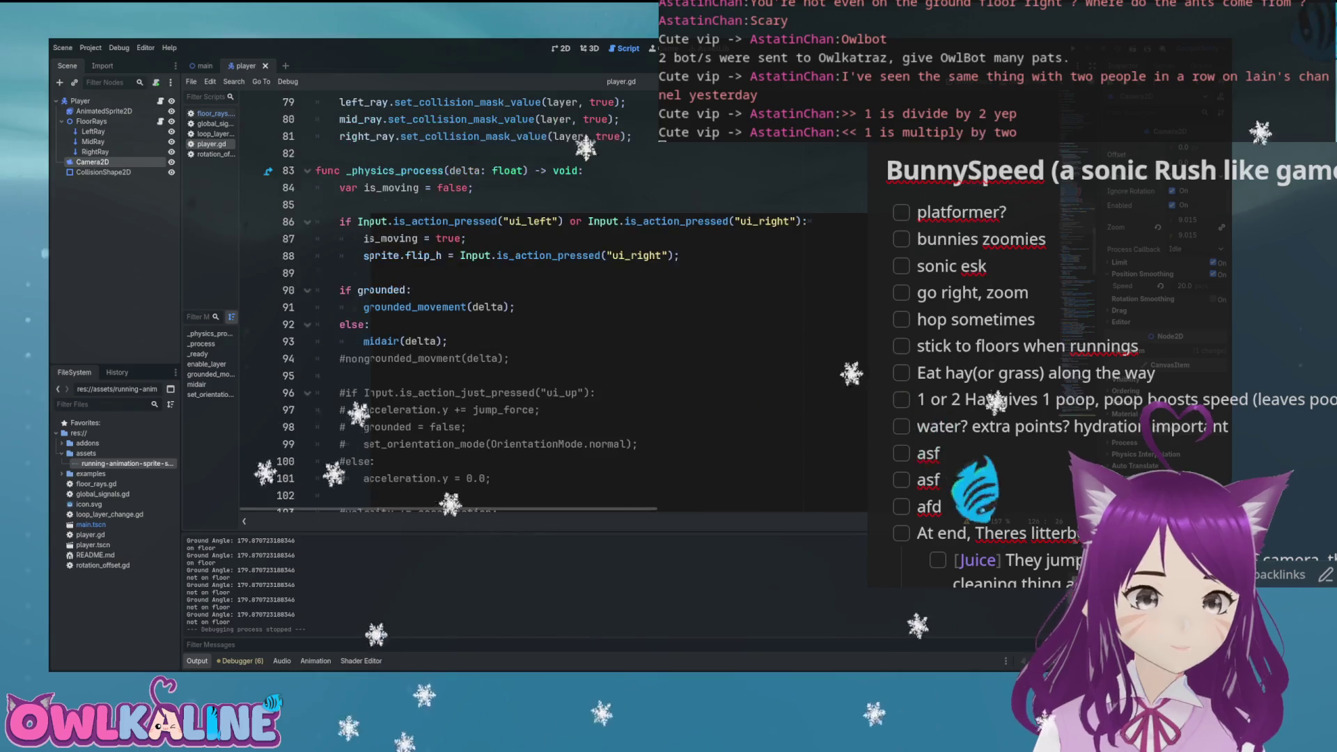
pyautogui.click(399, 280)
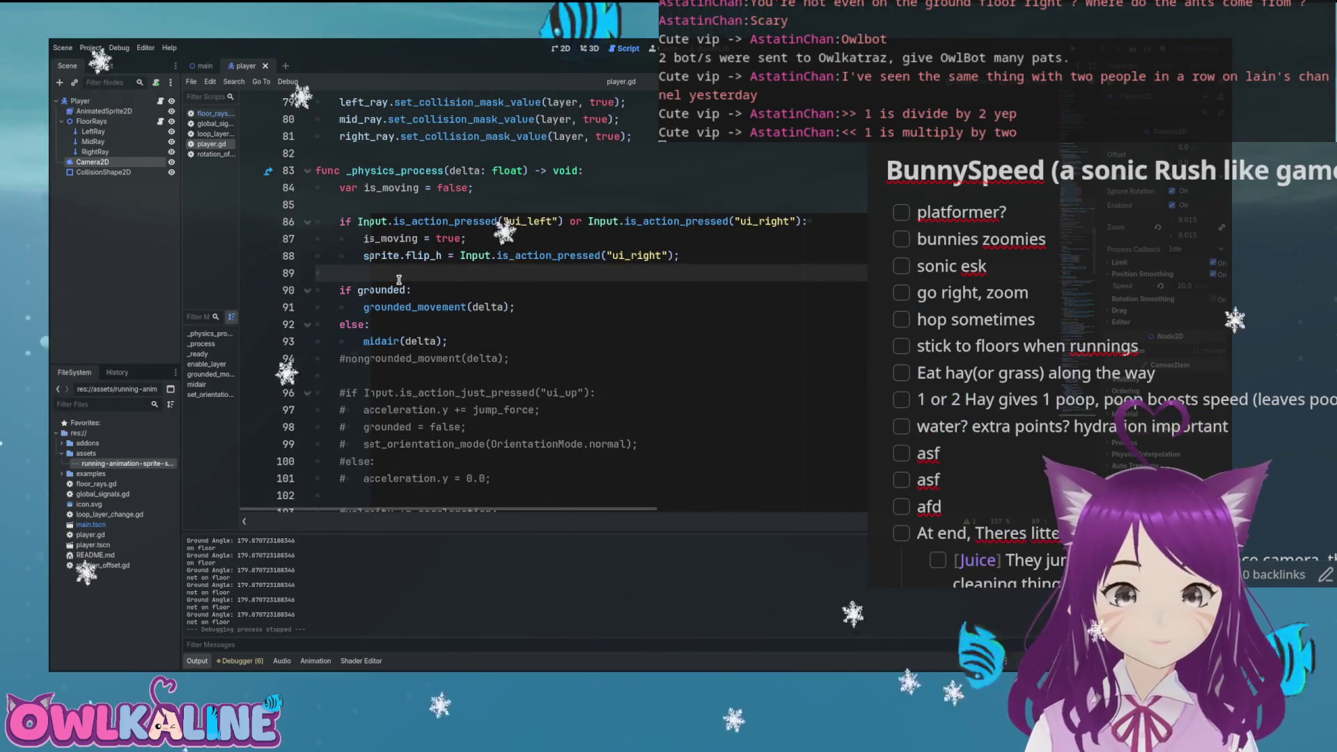
# Step: Insert print("Grounded: ", grounded) as line 90, save, and run the game around the loop
pyautogui.press('Return')
pyautogui.write('print("')
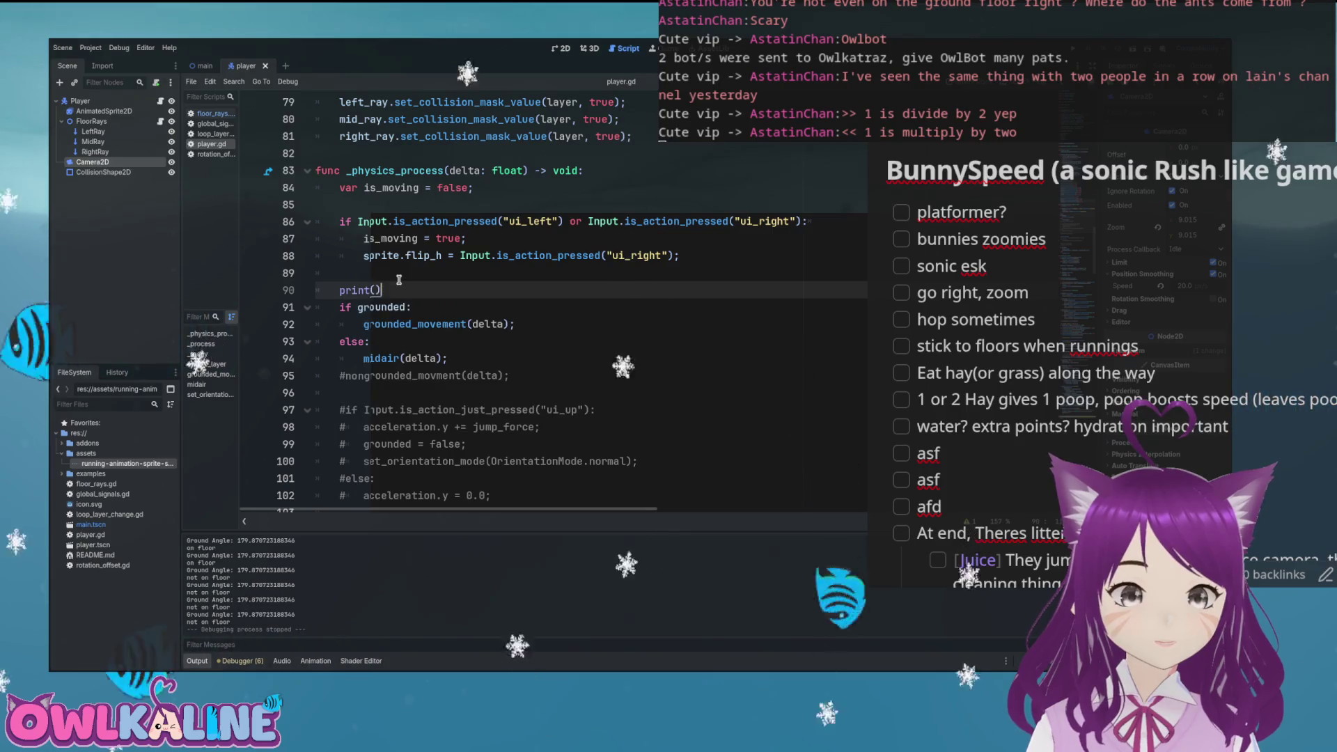
pyautogui.press('BackSpace')
pyautogui.write('_')
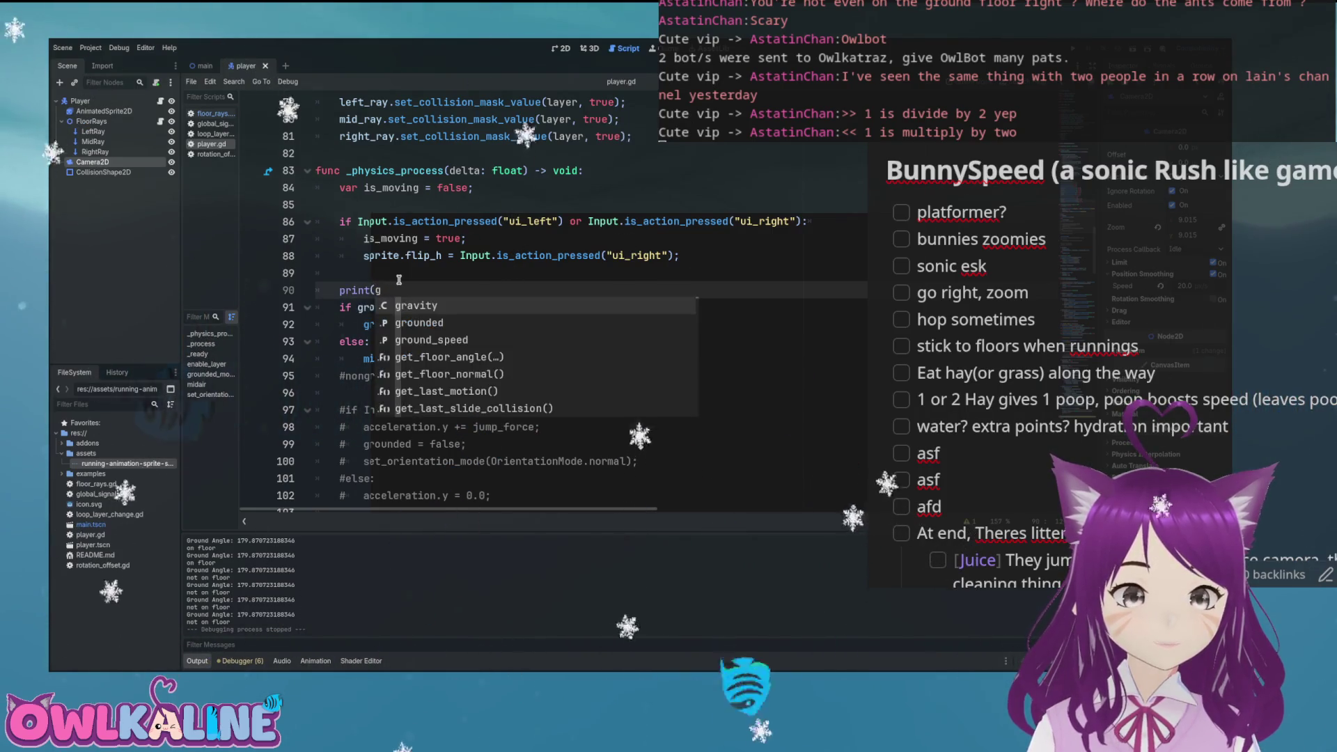
pyautogui.write(');')
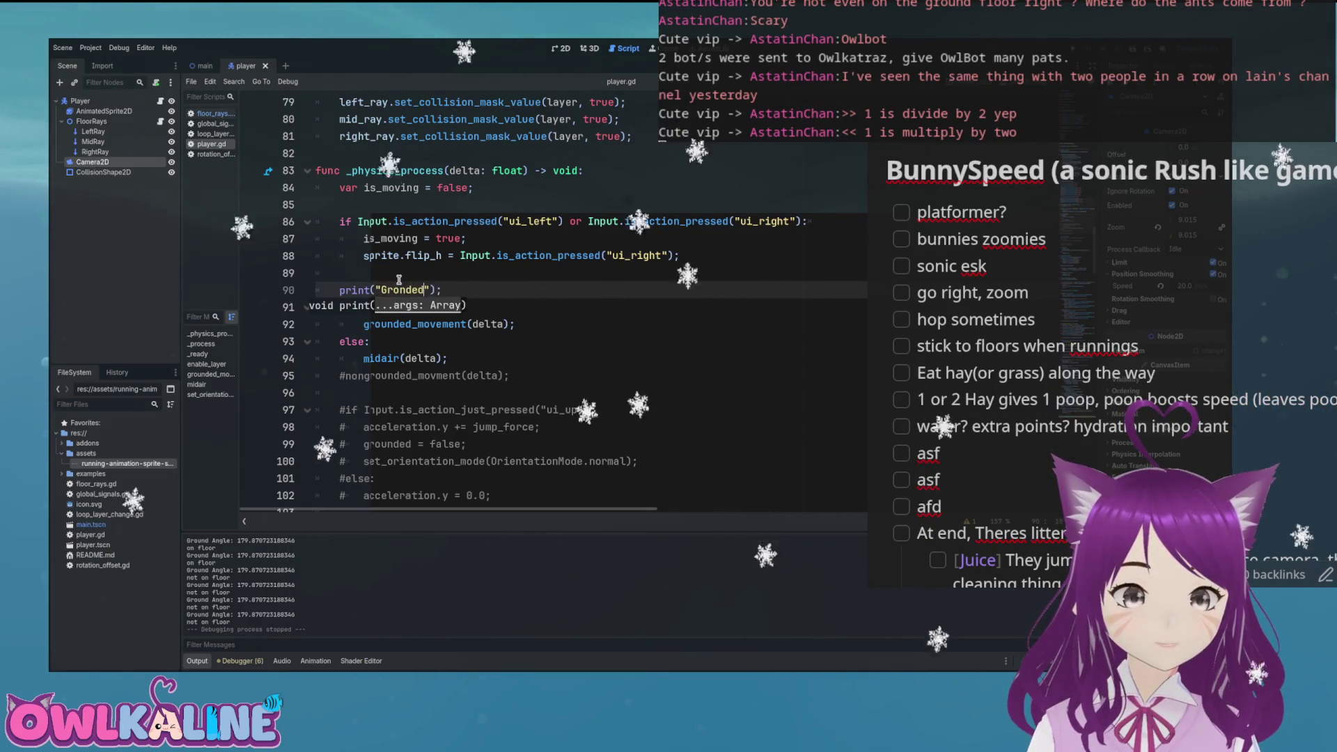
pyautogui.write('u')
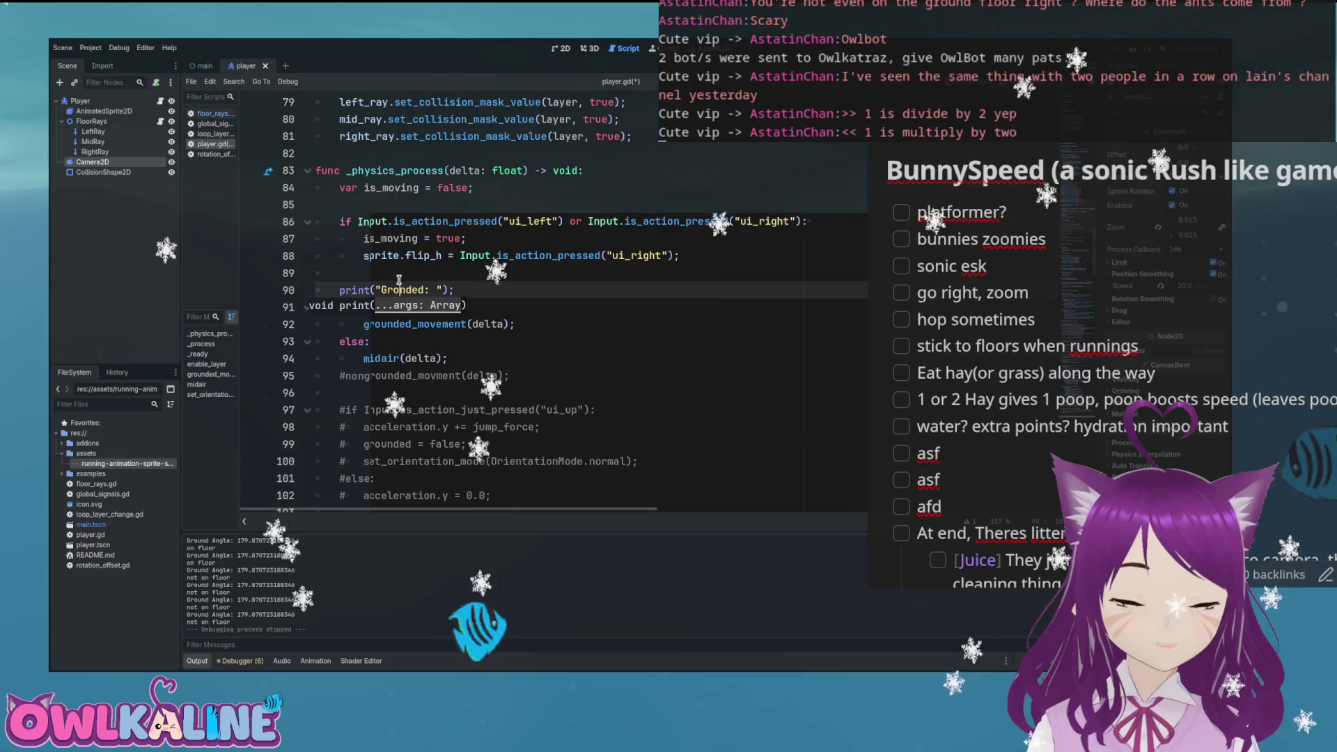
pyautogui.press('End')
pyautogui.press('Left')
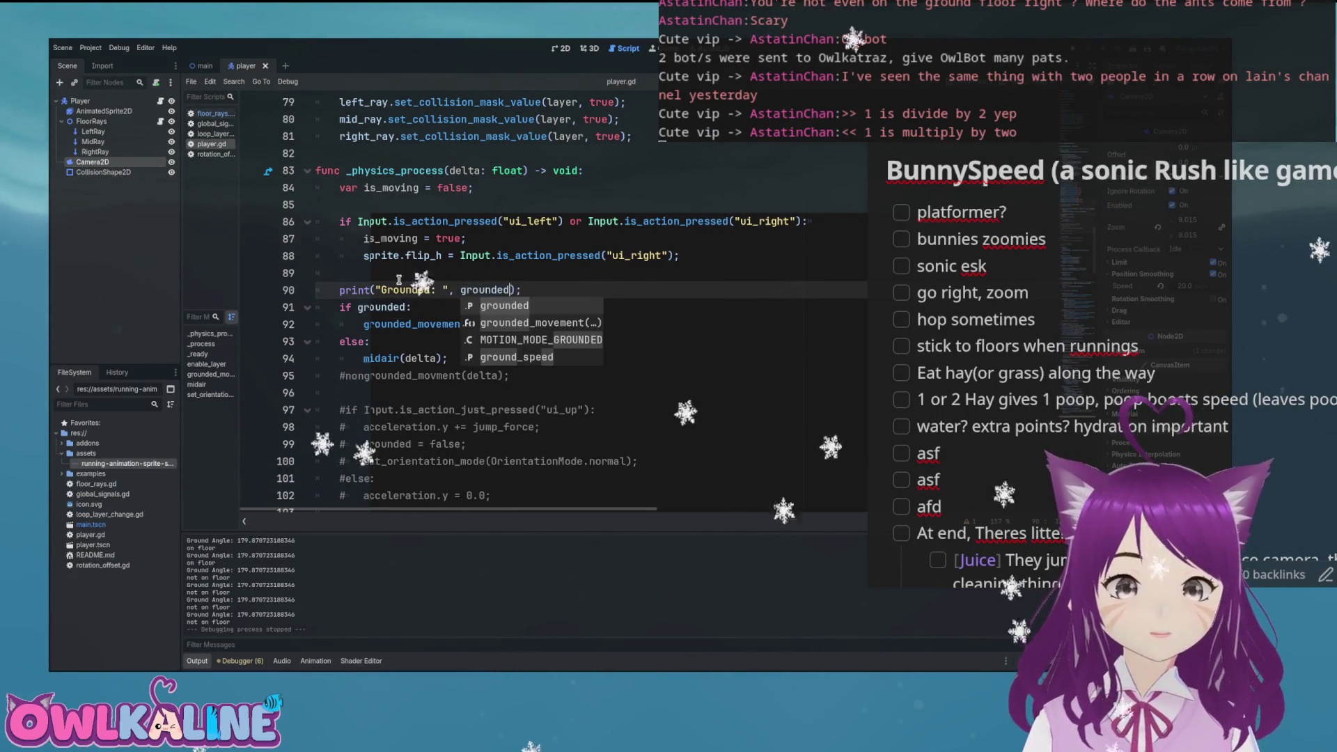
pyautogui.click(399, 279)
pyautogui.hotkey('ctrl', 's')
pyautogui.press('F5')
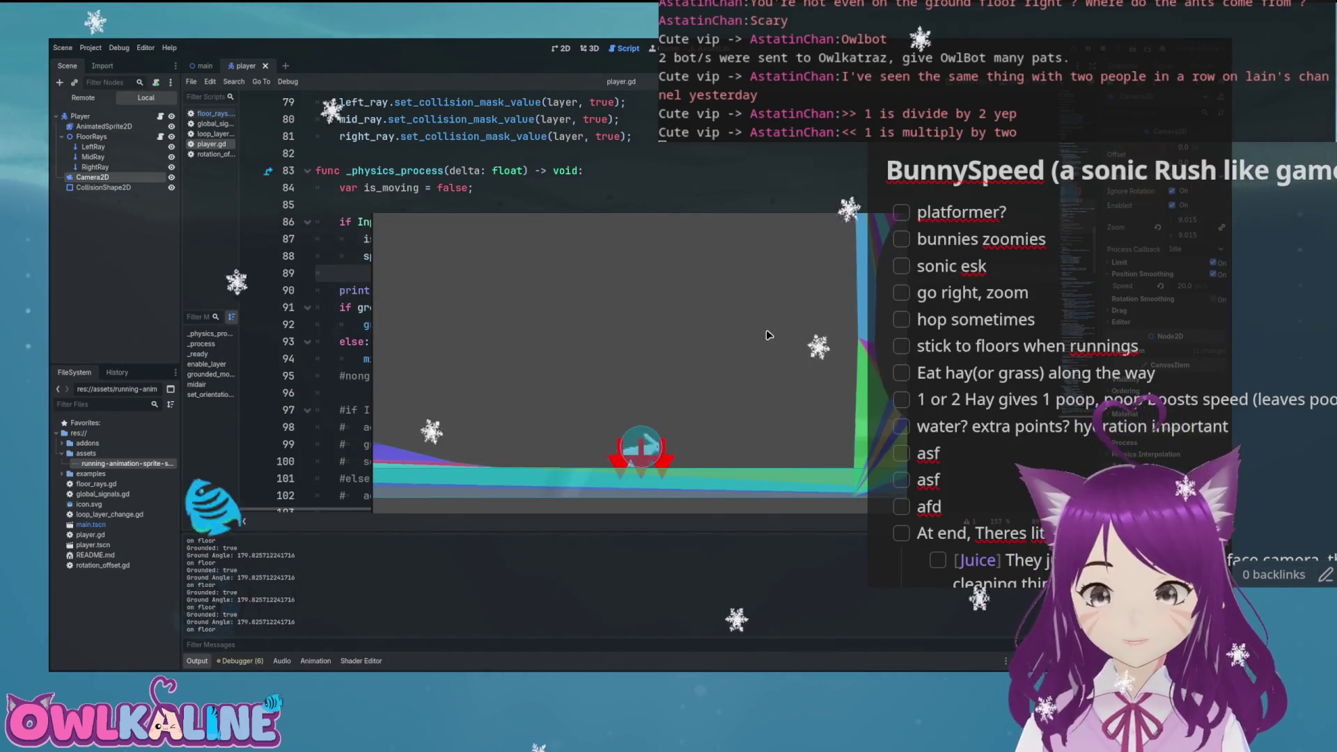
pyautogui.press('Right')
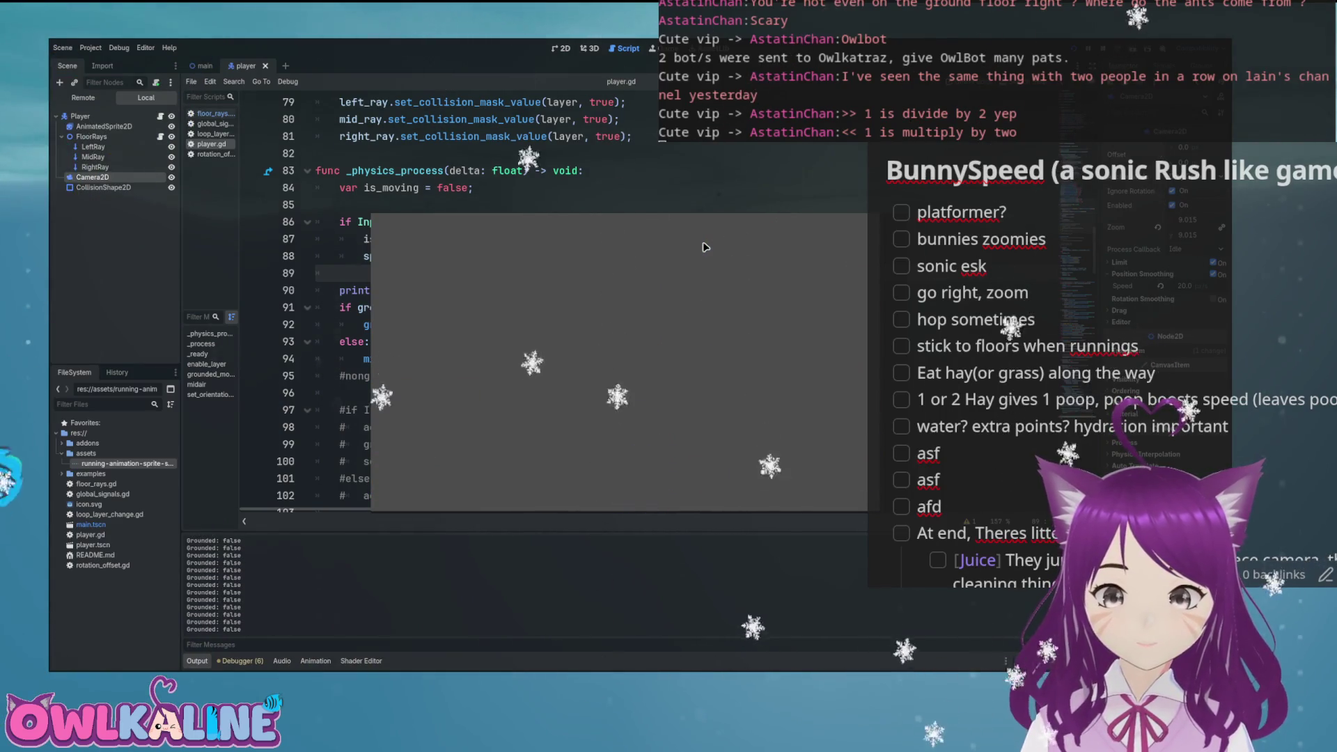
# Step: Stop the game and return to the script at line 87
pyautogui.press('F8')
pyautogui.click(504, 246)
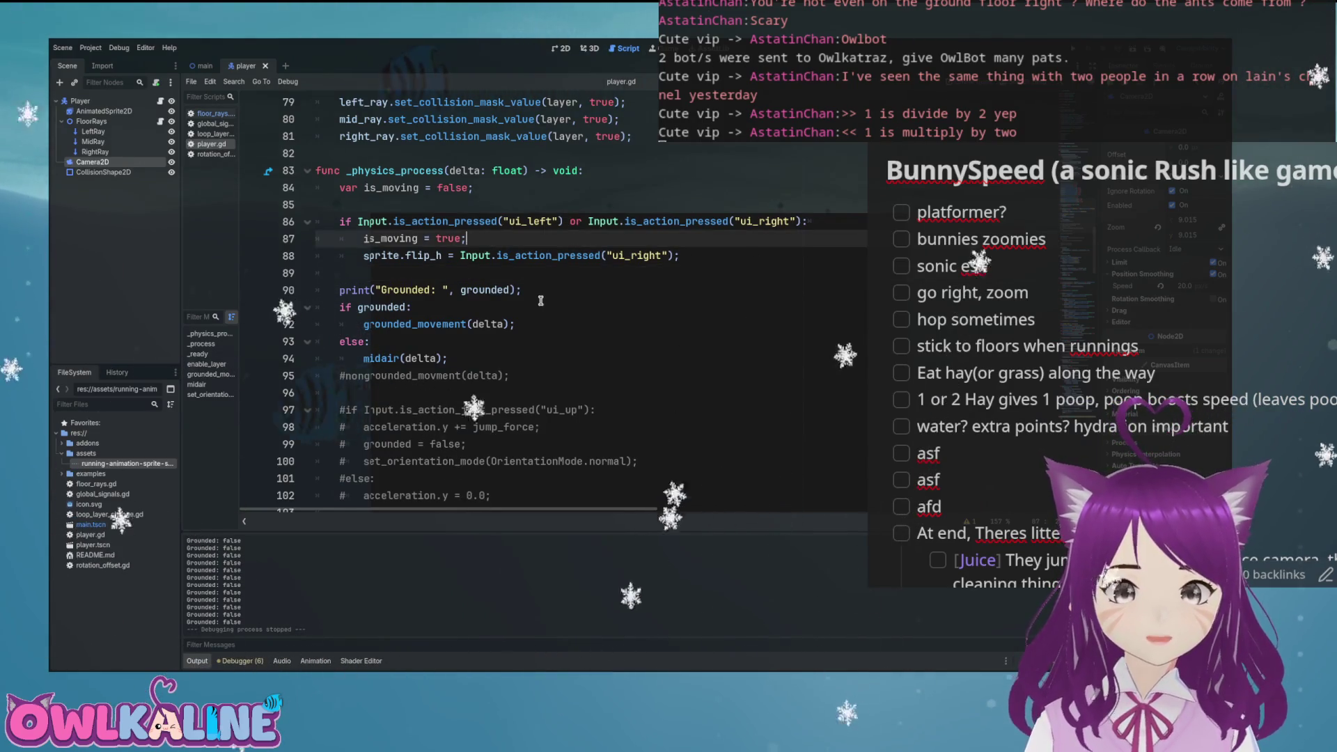
# Step: Remove the Grounded print line and save the script
pyautogui.scroll(10, 540, 301)
pyautogui.scroll(-8, 539, 305)
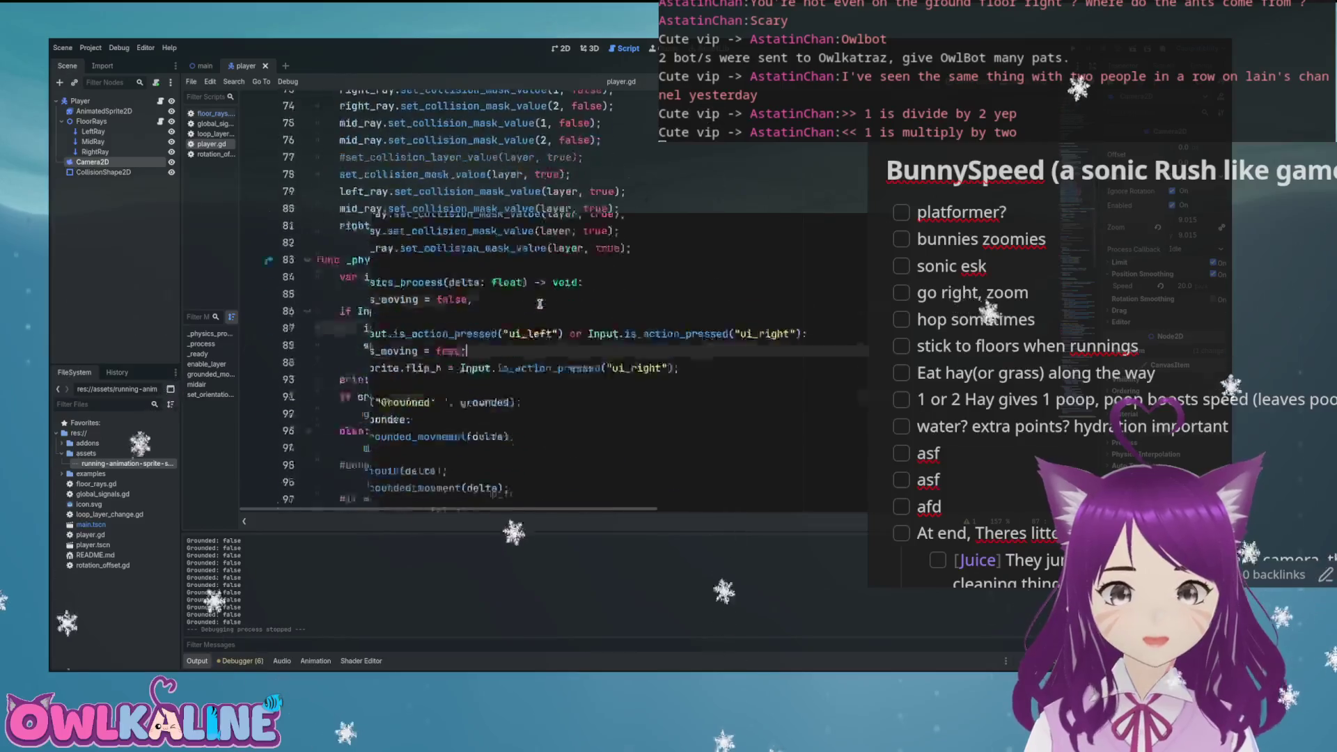
pyautogui.scroll(-7, 540, 304)
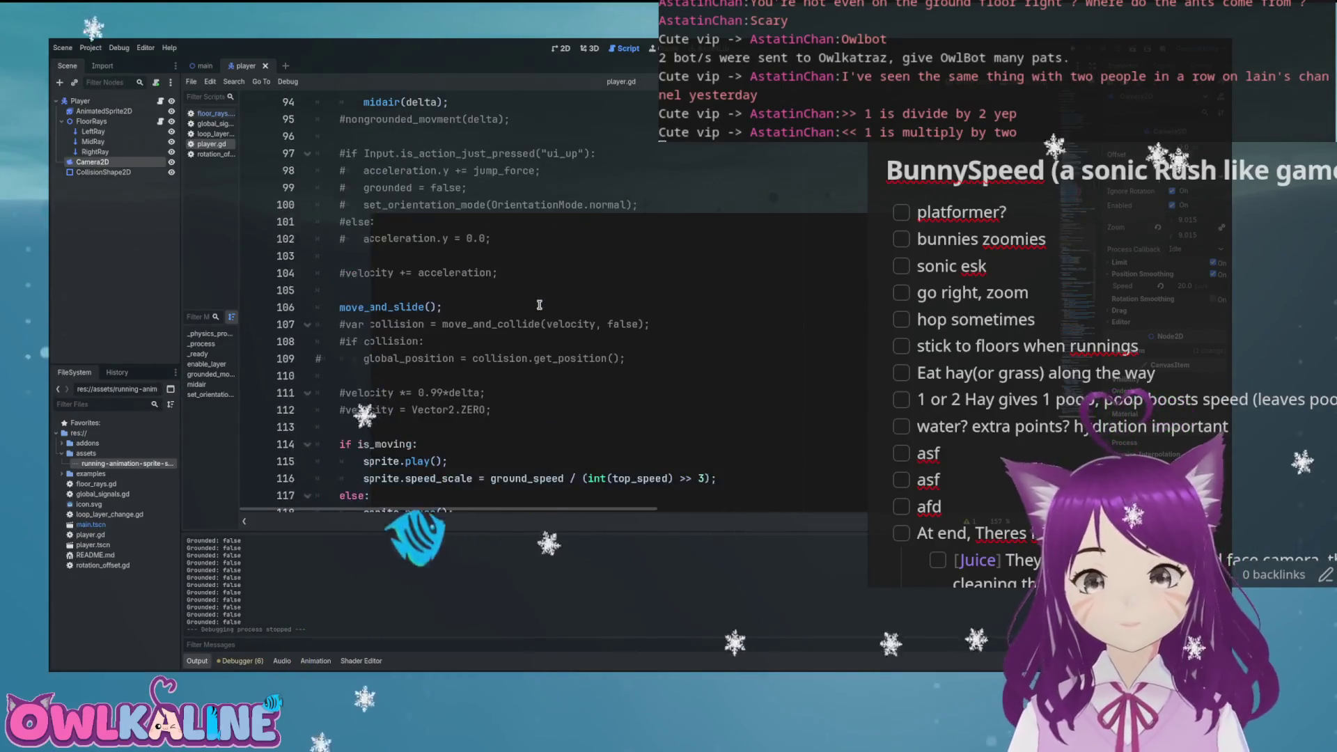
pyautogui.scroll(-4, 540, 304)
pyautogui.scroll(-5, 539, 305)
pyautogui.scroll(15, 536, 306)
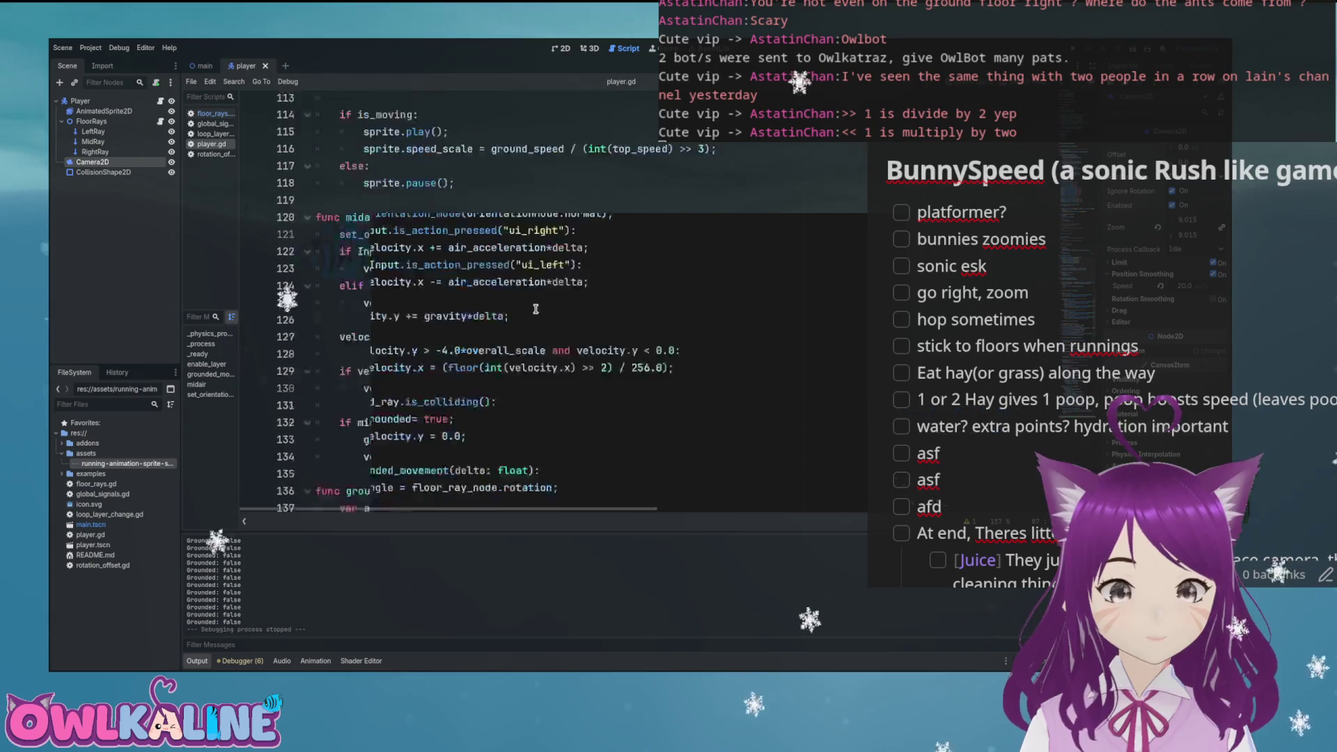
pyautogui.tripleClick(555, 342)
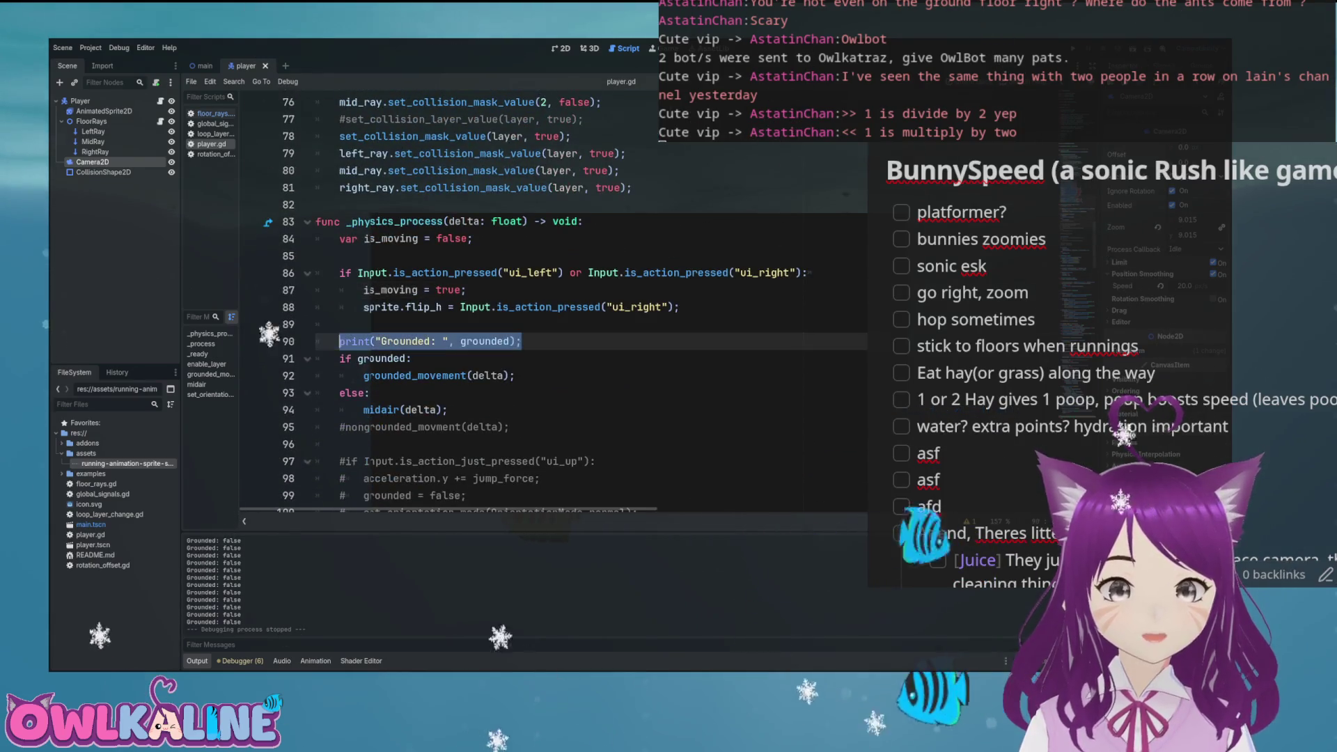
pyautogui.press('BackSpace')
pyautogui.hotkey('ctrl', 's')
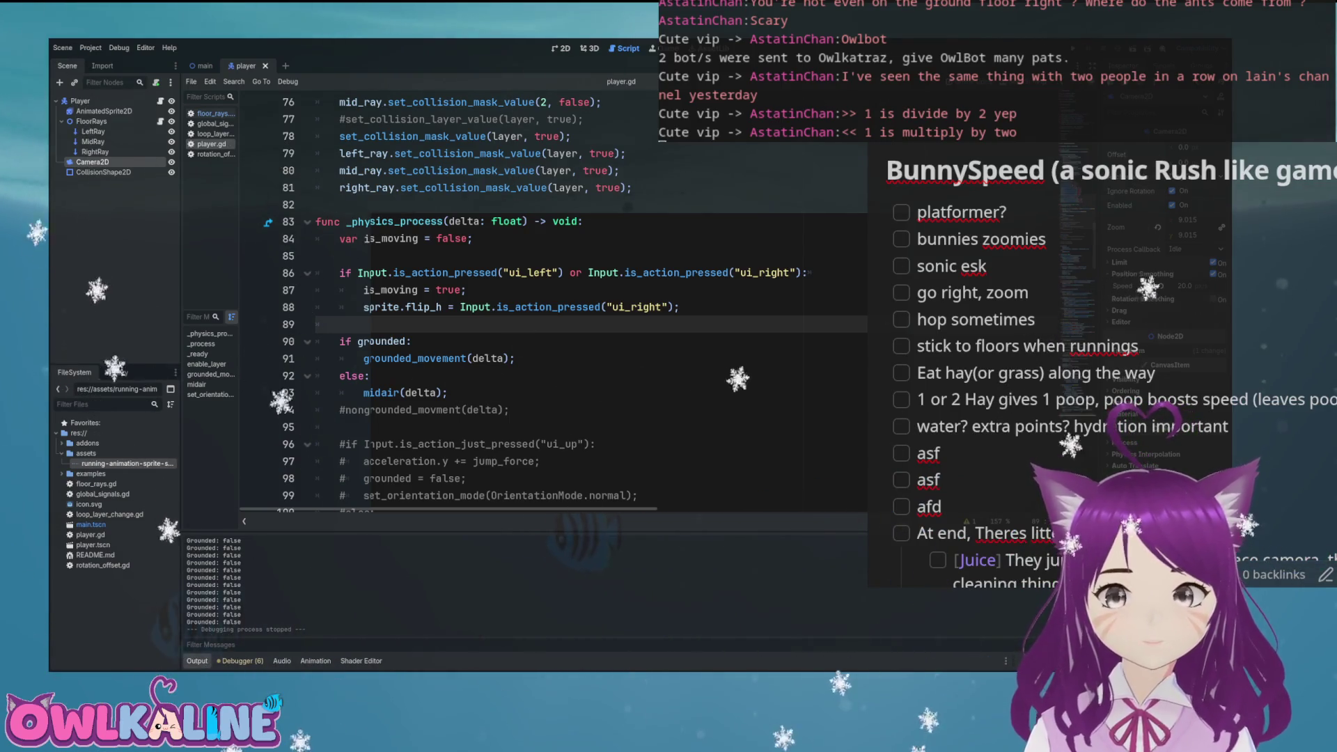
# Step: Change line 115's numerator to (ground_speed+top_speed*0.1), save, and launch the game
pyautogui.scroll(-9, 557, 299)
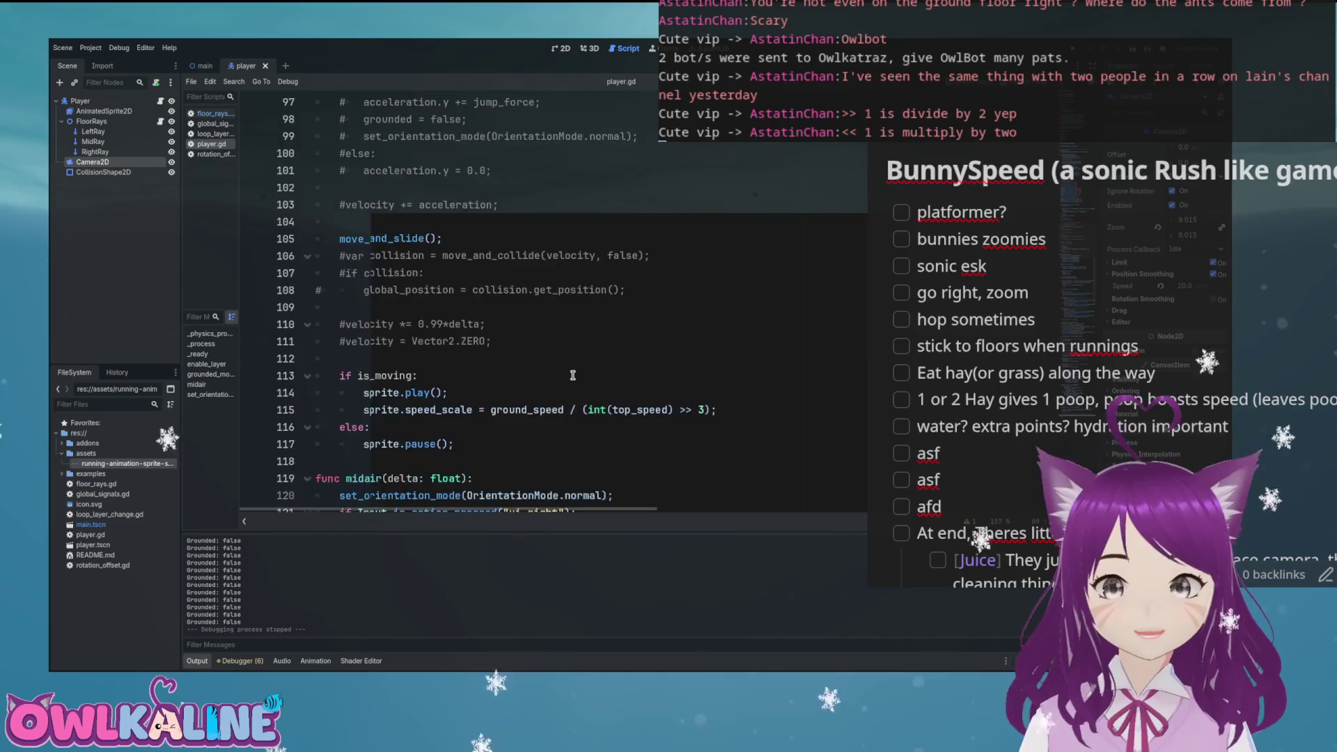
pyautogui.click(557, 299)
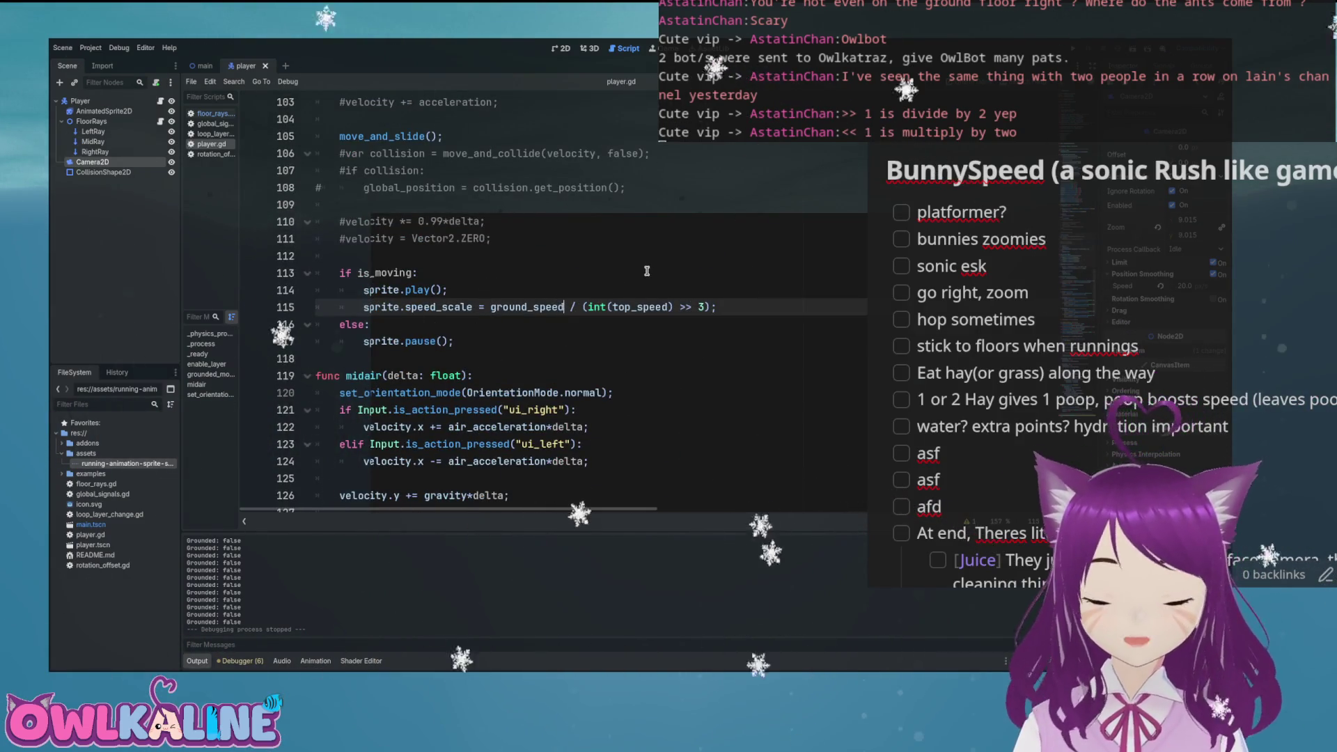
pyautogui.write(')')
pyautogui.hotkey('ctrl', 'Left')
pyautogui.write('(')
pyautogui.press('Right')
pyautogui.press('Right')
pyautogui.press('Right')
pyautogui.press('Right')
pyautogui.press('Right')
pyautogui.press('Right')
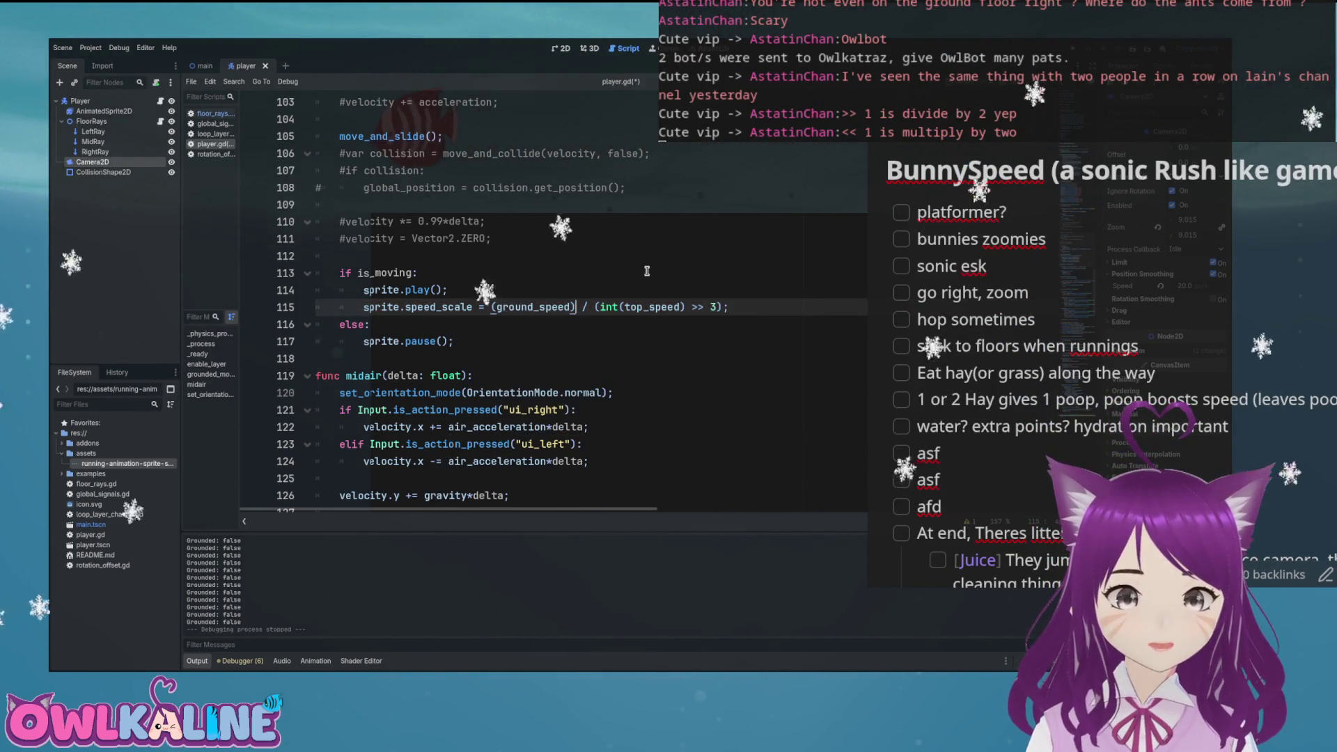
pyautogui.write('+')
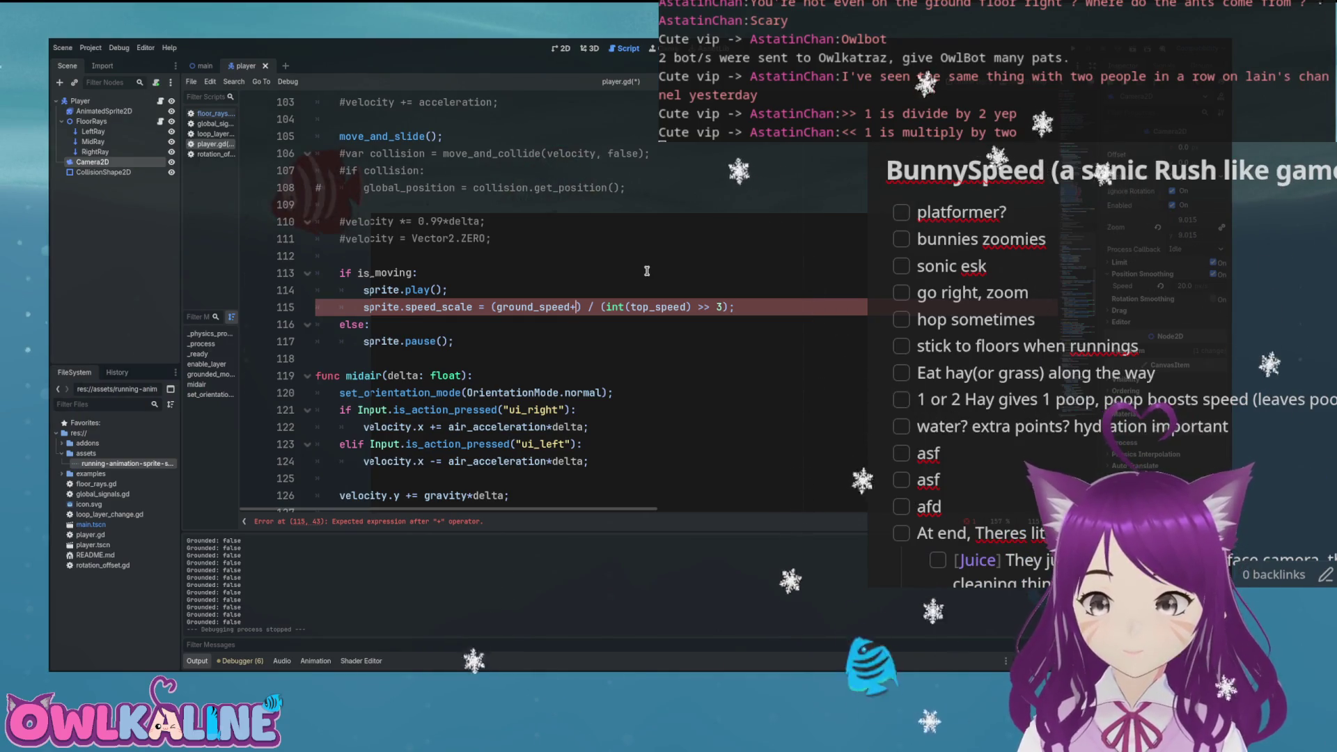
pyautogui.write('_')
pyautogui.press('Return')
pyautogui.write('*0')
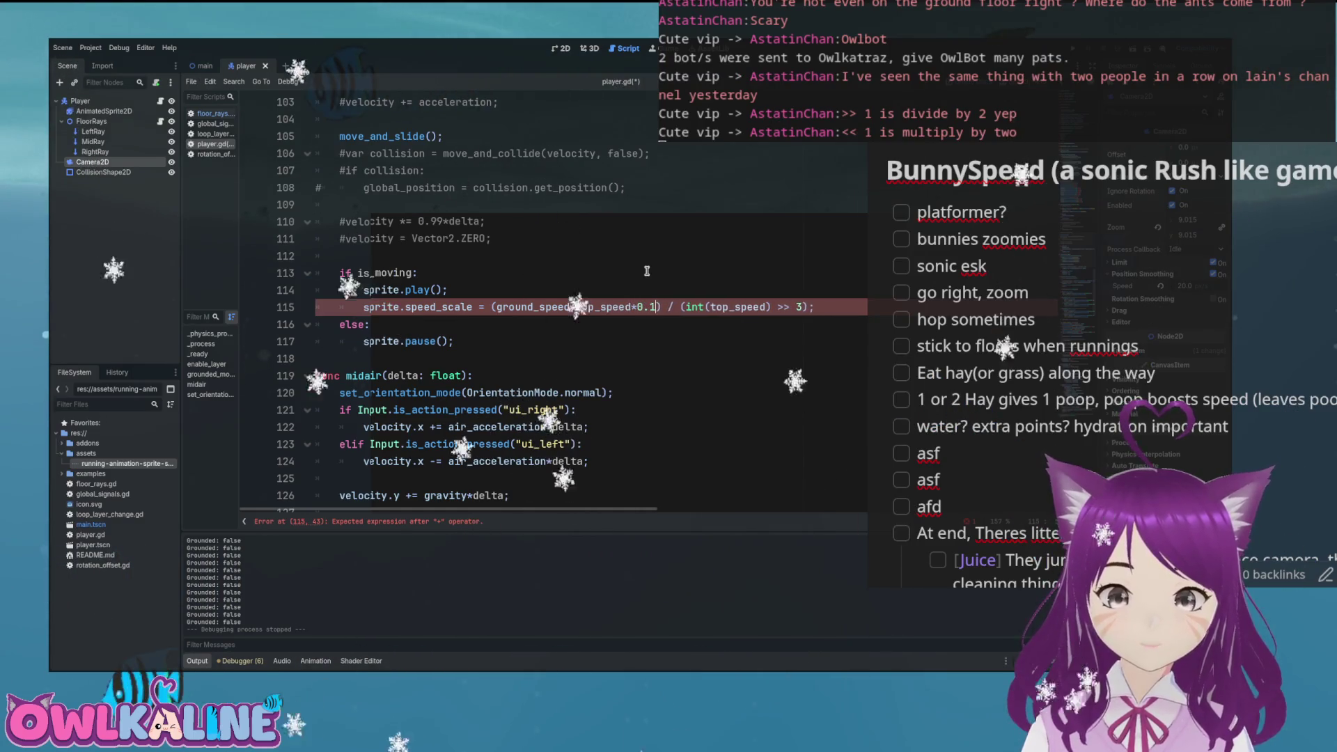
pyautogui.write('.1')
pyautogui.hotkey('ctrl', 's')
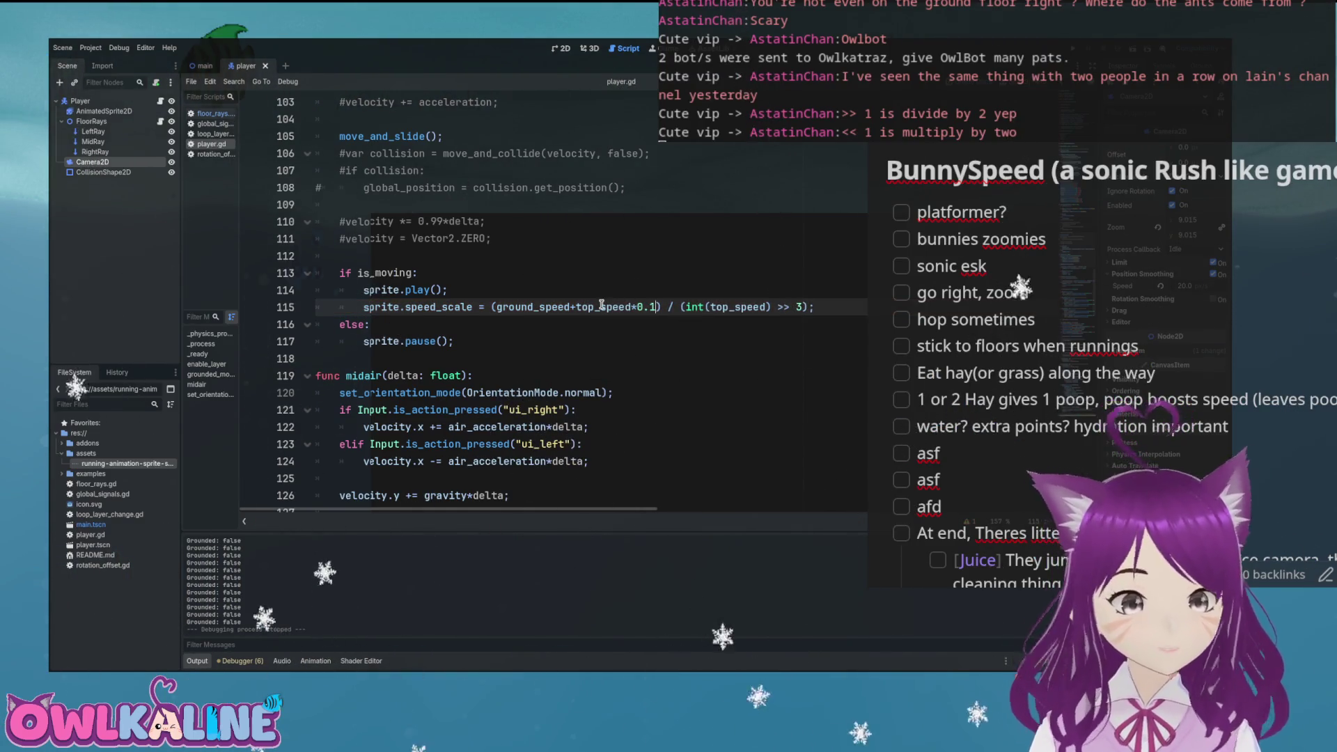
pyautogui.press('F5')
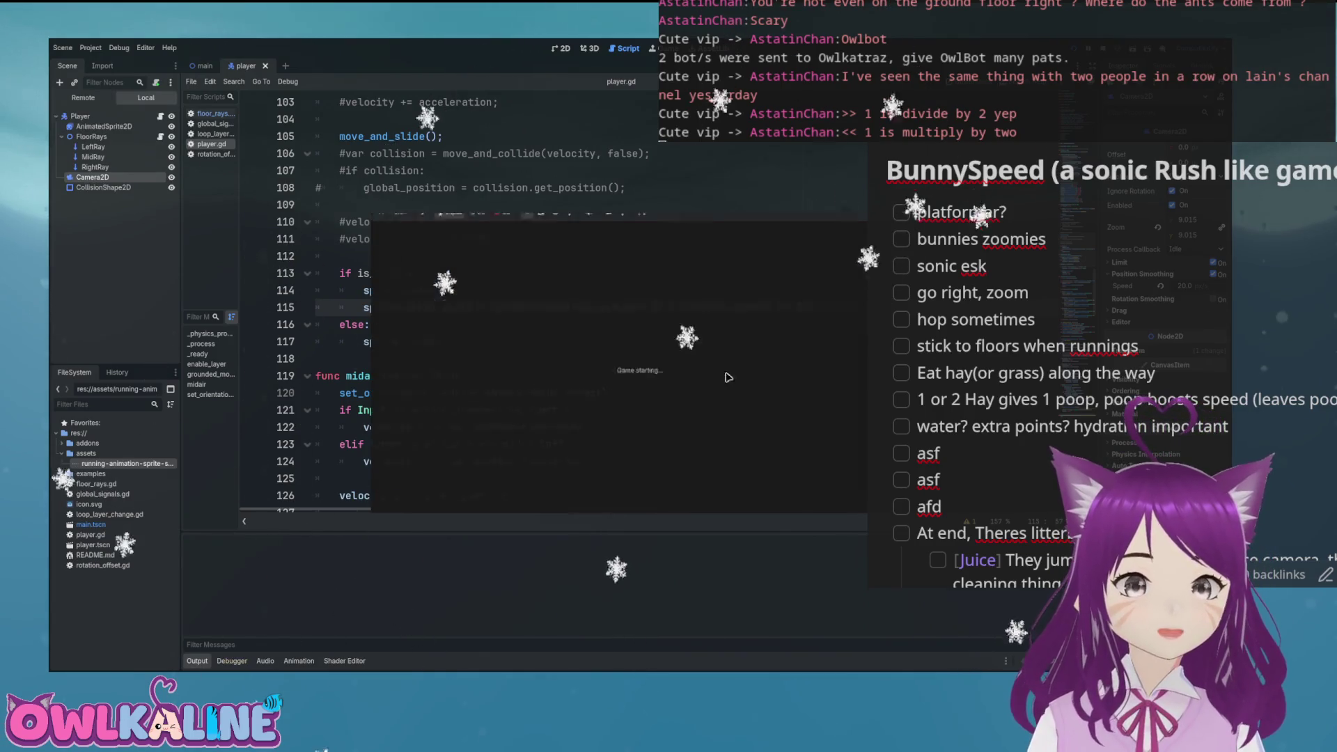
# Step: Playtest the new animation speed running right around the curved wall, stopping between runs
pyautogui.press('Right')
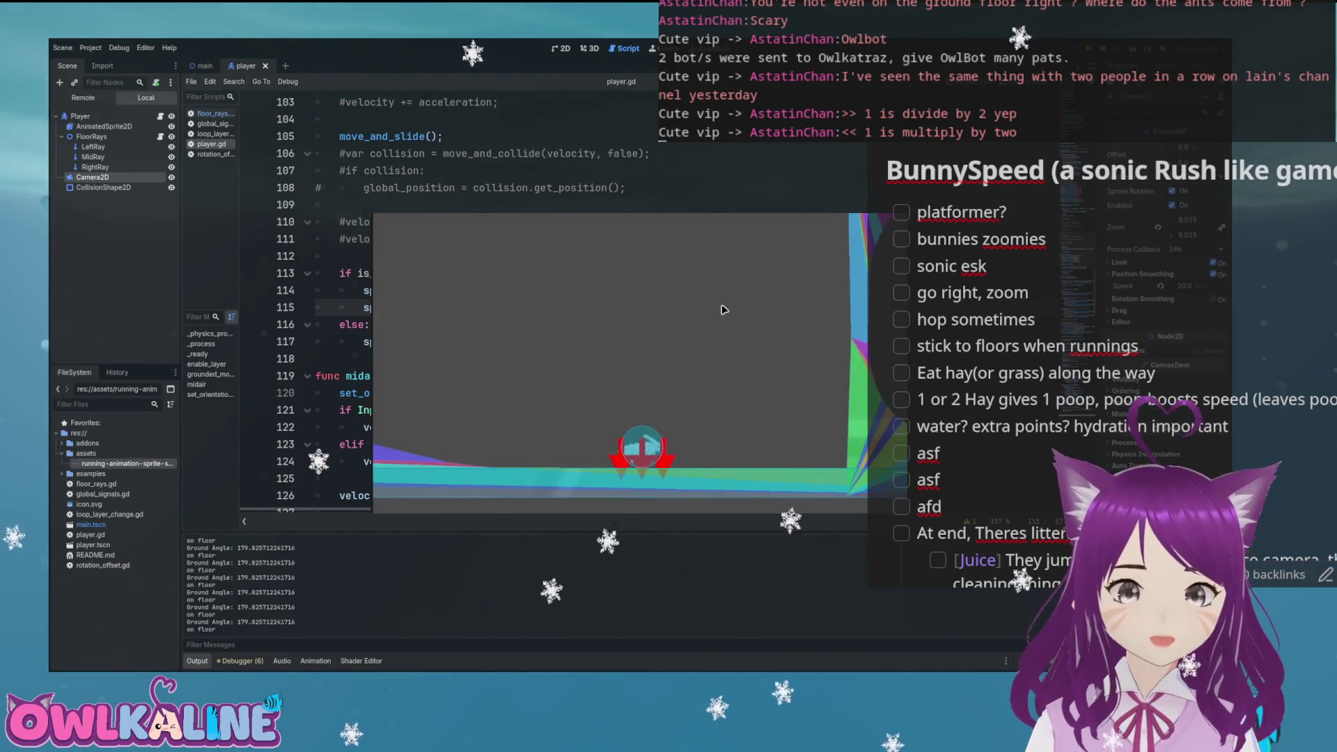
pyautogui.press('F8')
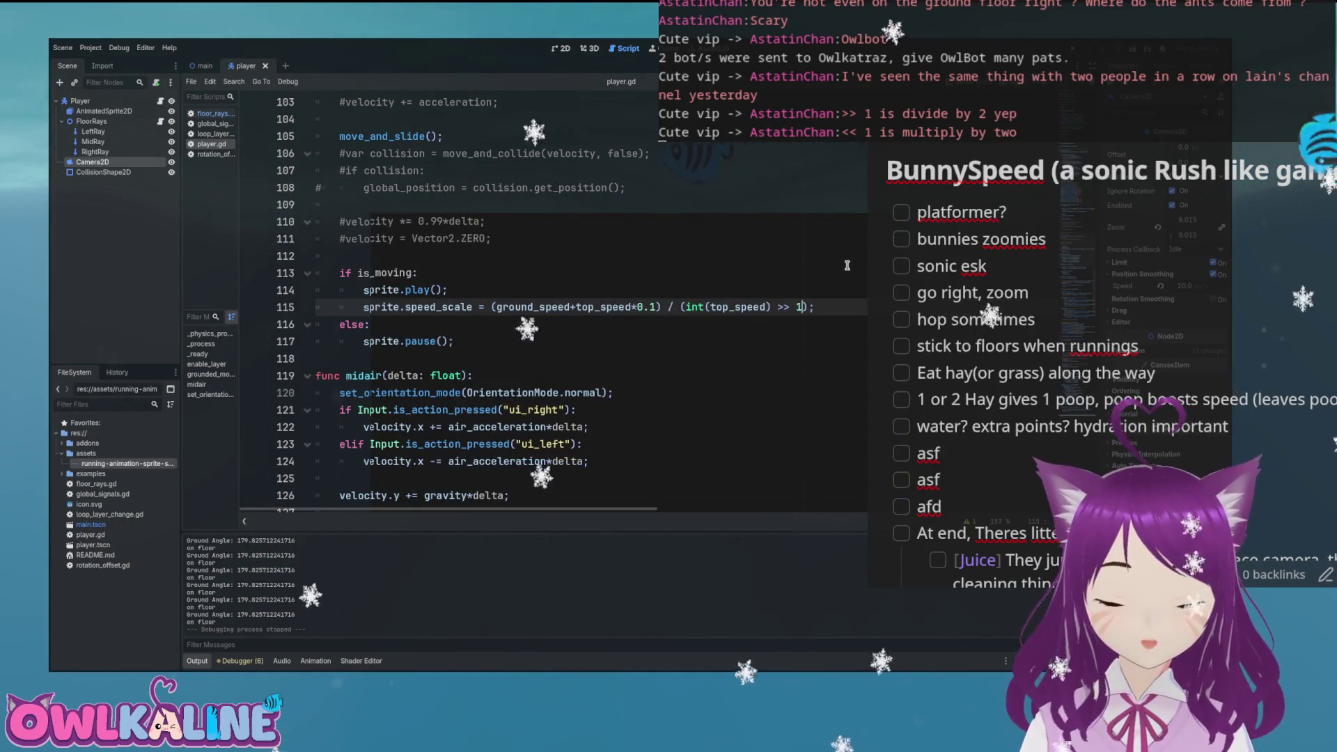
pyautogui.press('F5')
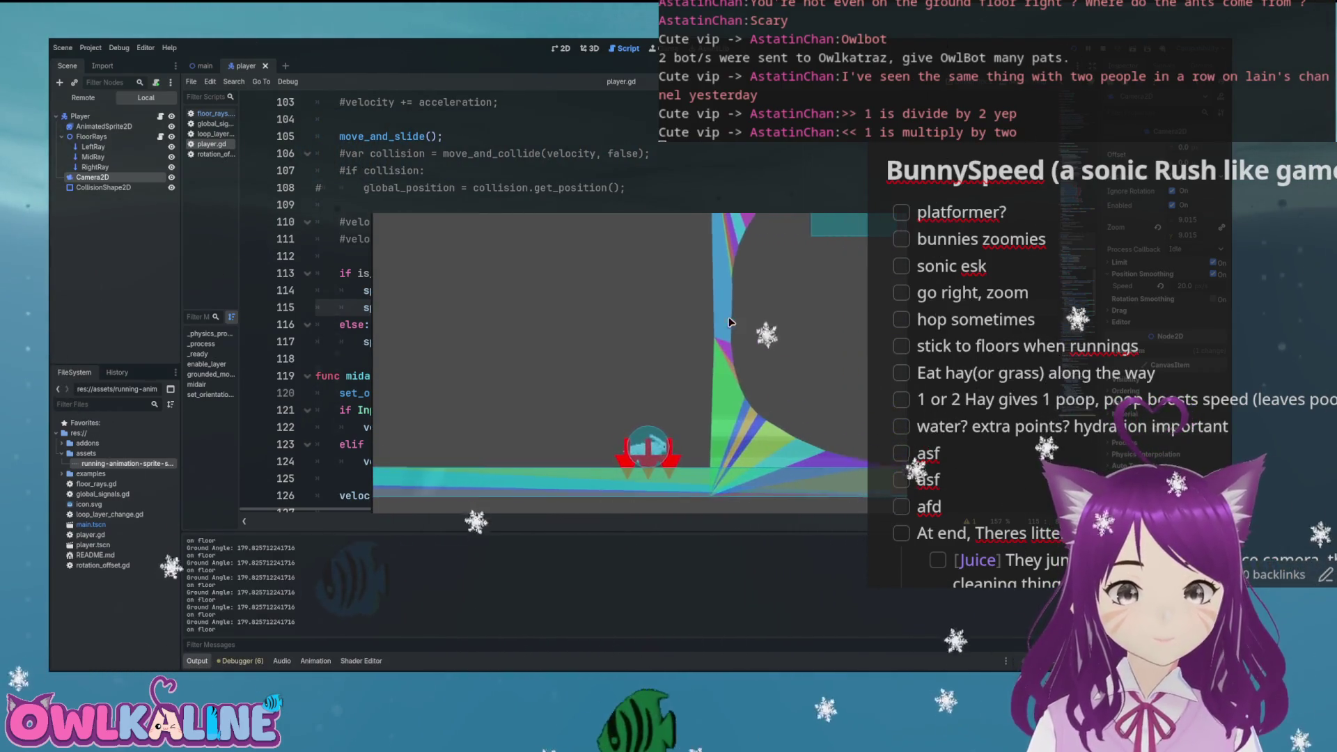
pyautogui.press('Right')
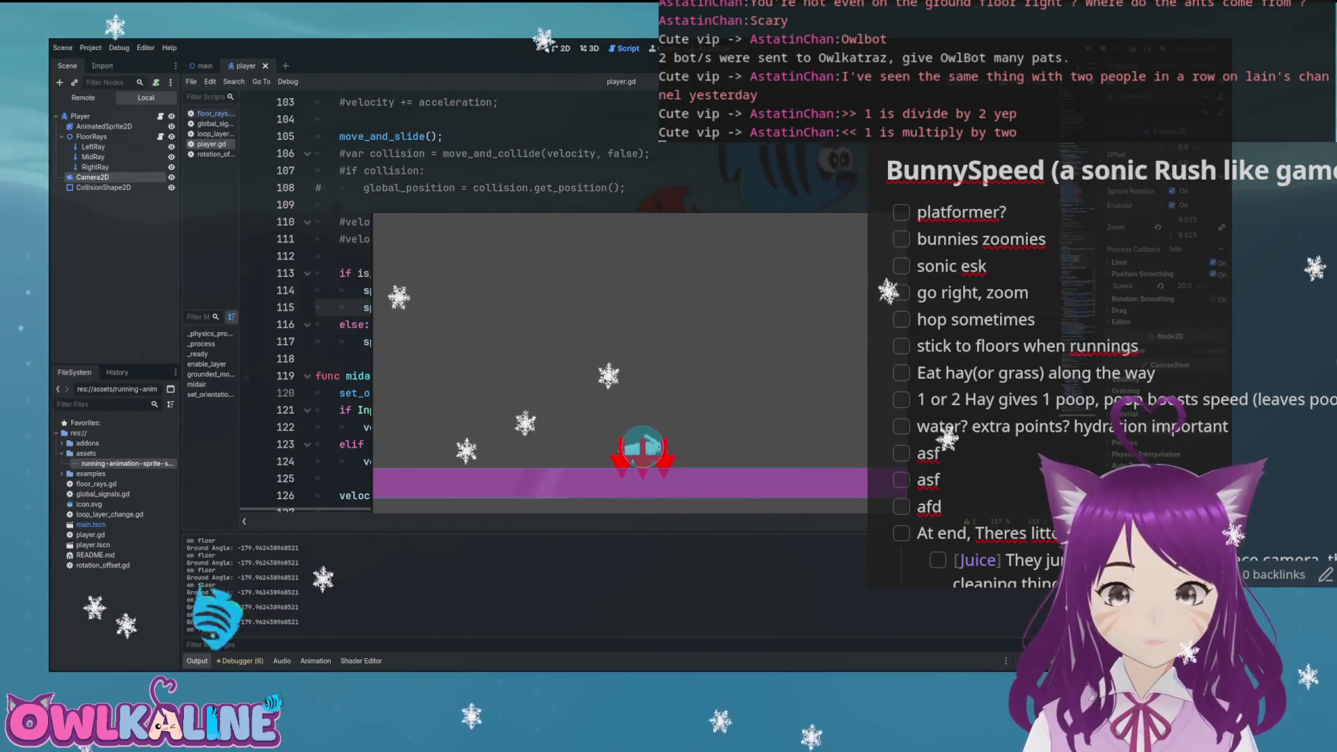
pyautogui.press('F8')
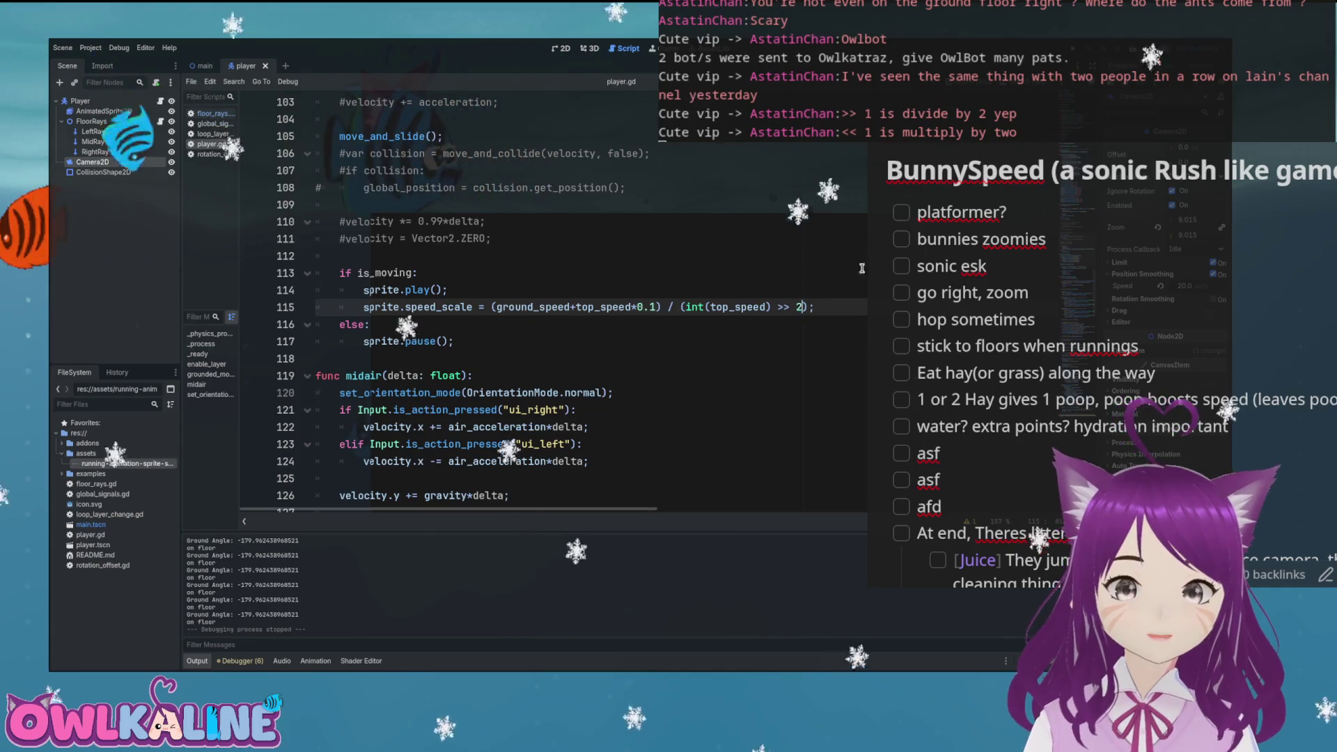
# Step: Relaunch with the >> 2 divisor and run the player around the loops until Godot crashes
pyautogui.press('F5')
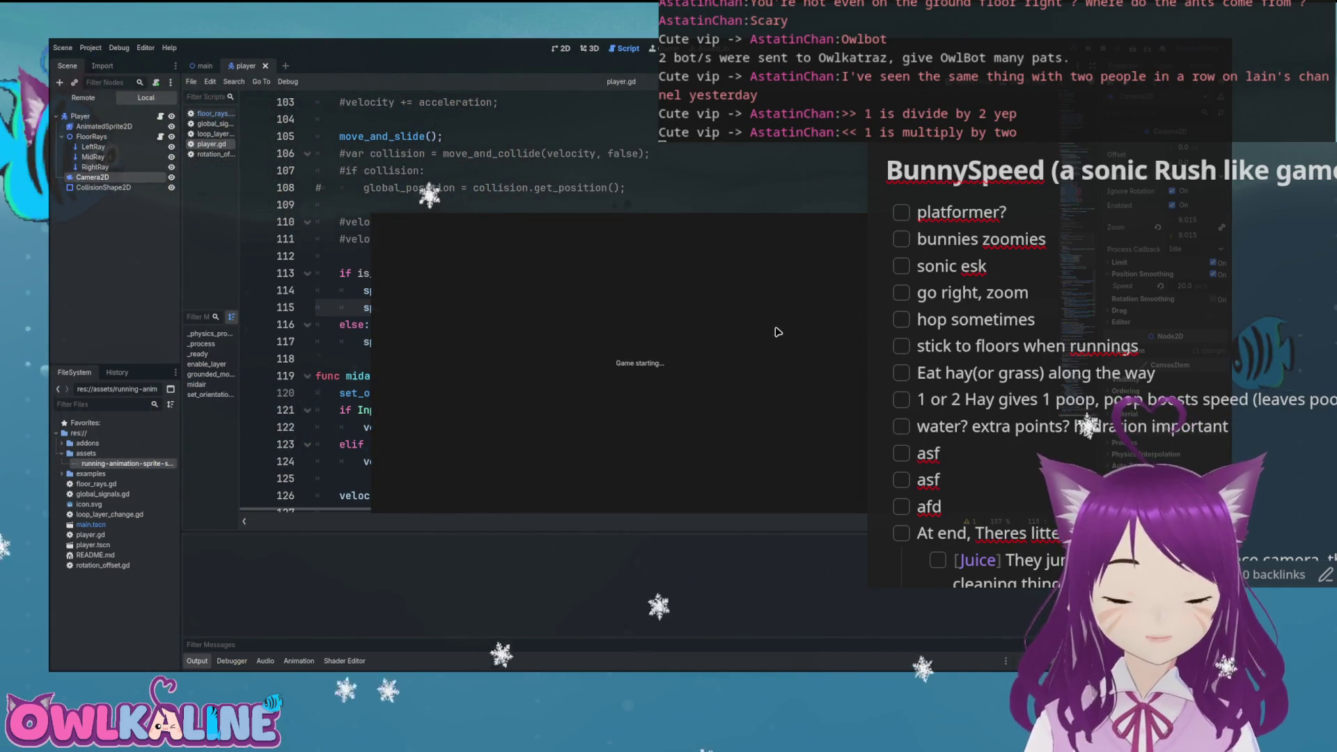
pyautogui.press('Right')
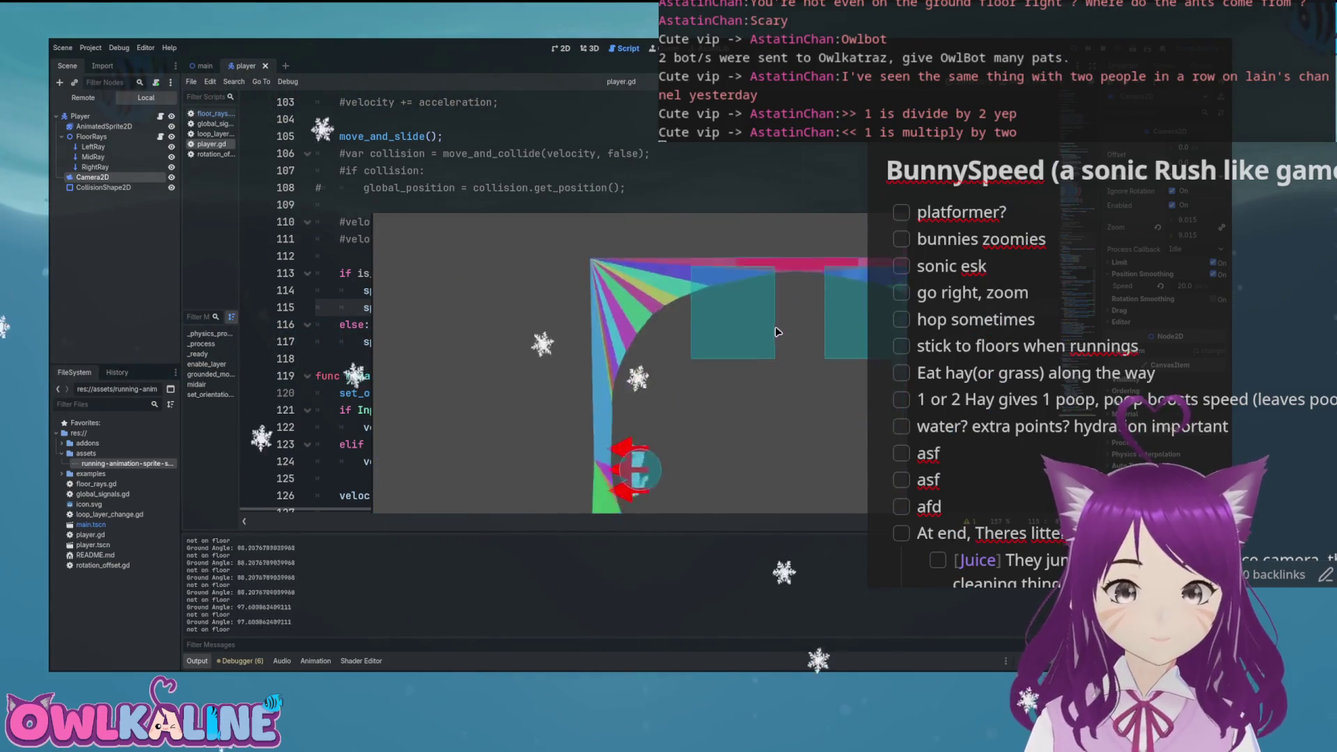
pyautogui.press('Right')
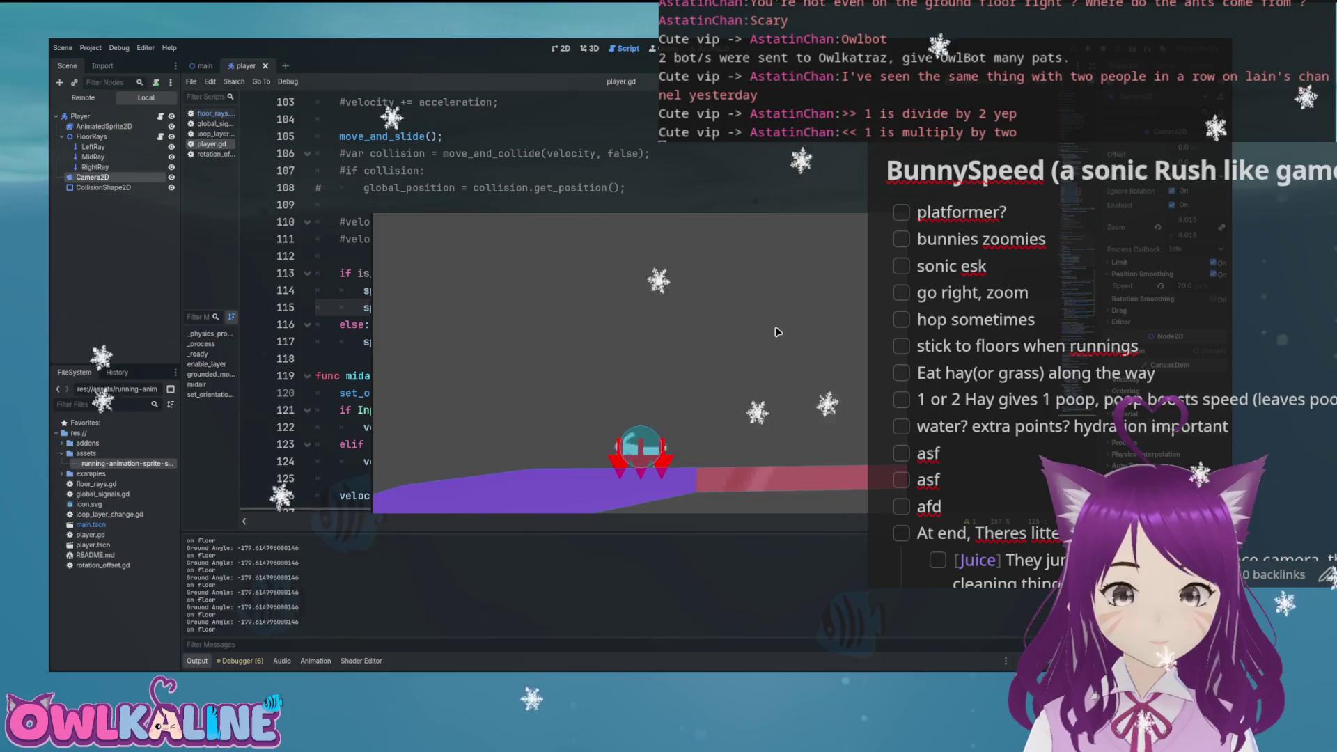
pyautogui.press('Right')
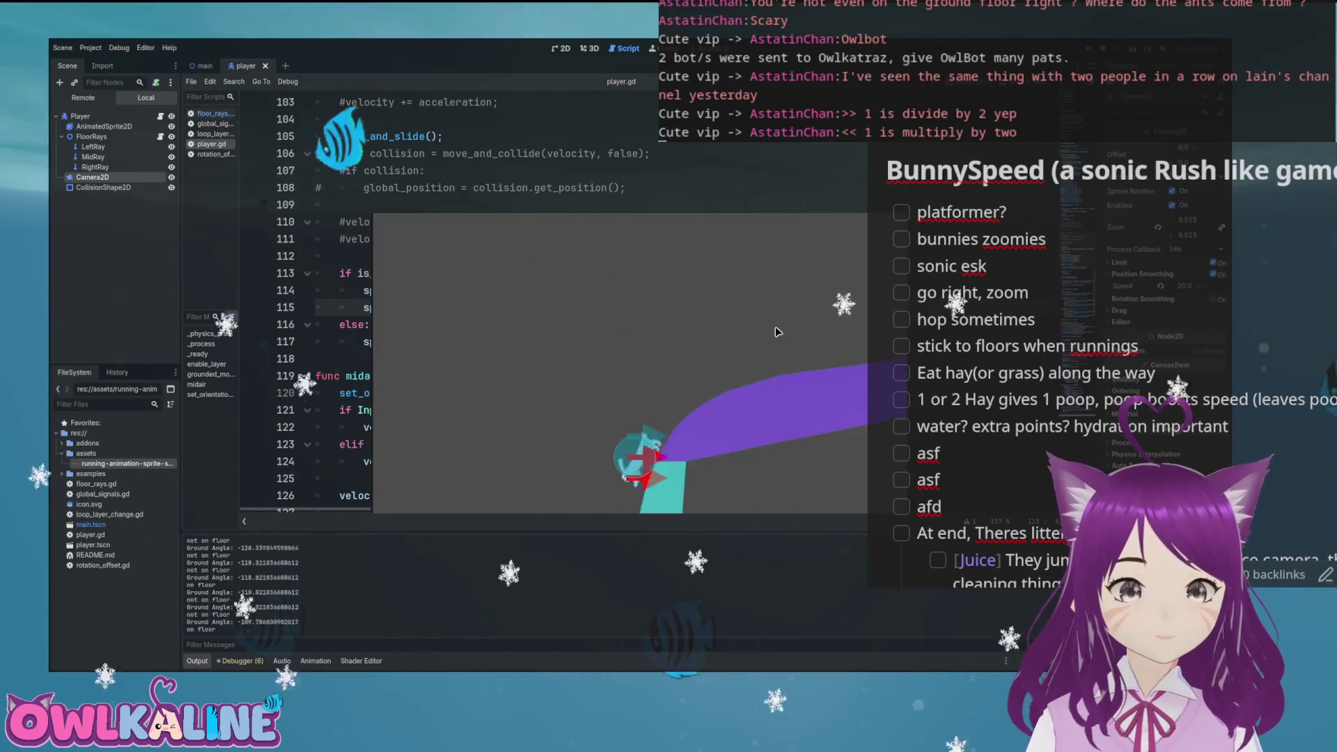
pyautogui.press('Right')
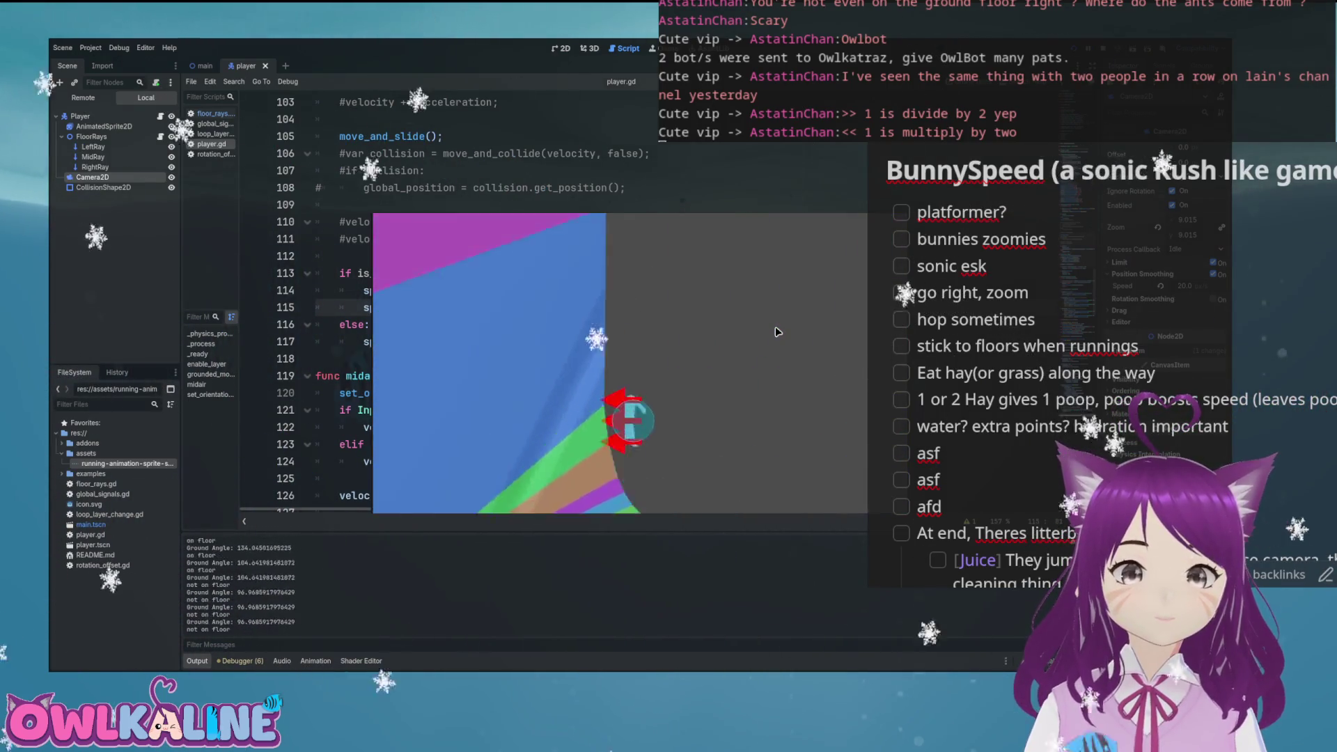
pyautogui.press('Left')
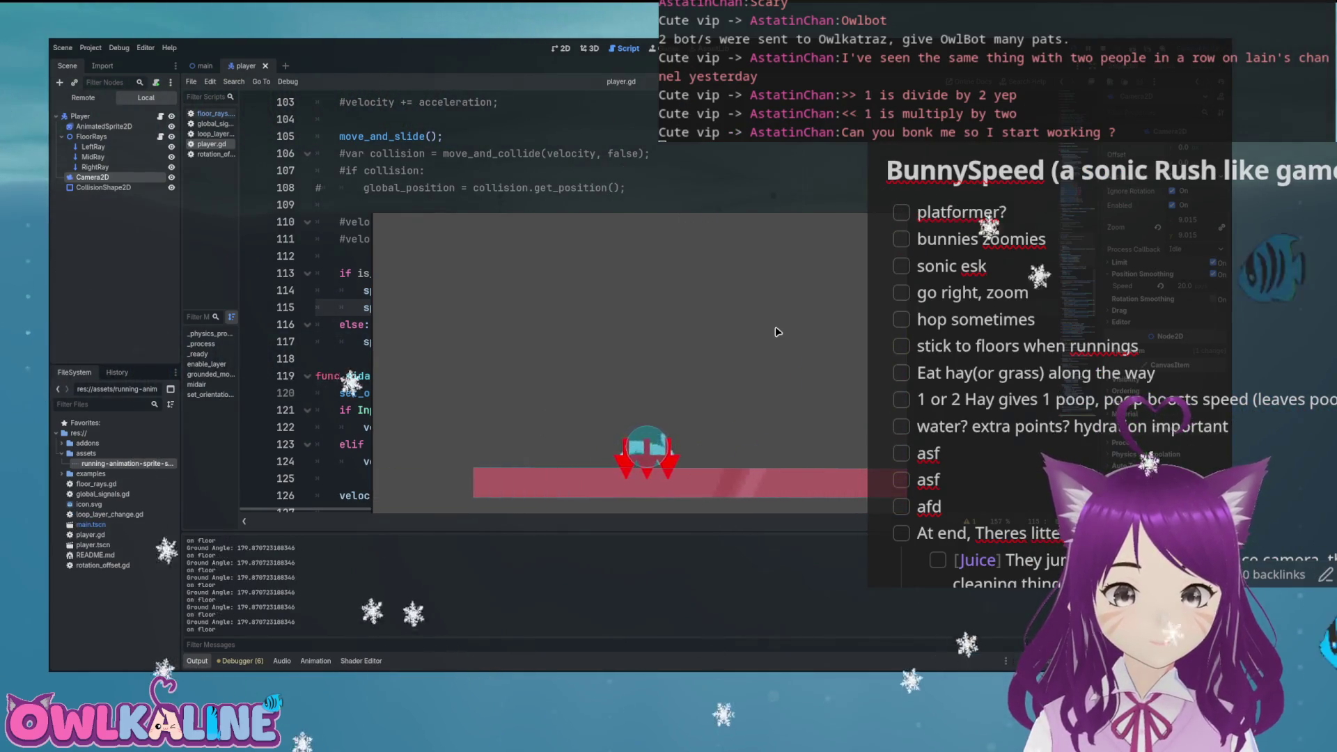
pyautogui.press('Right')
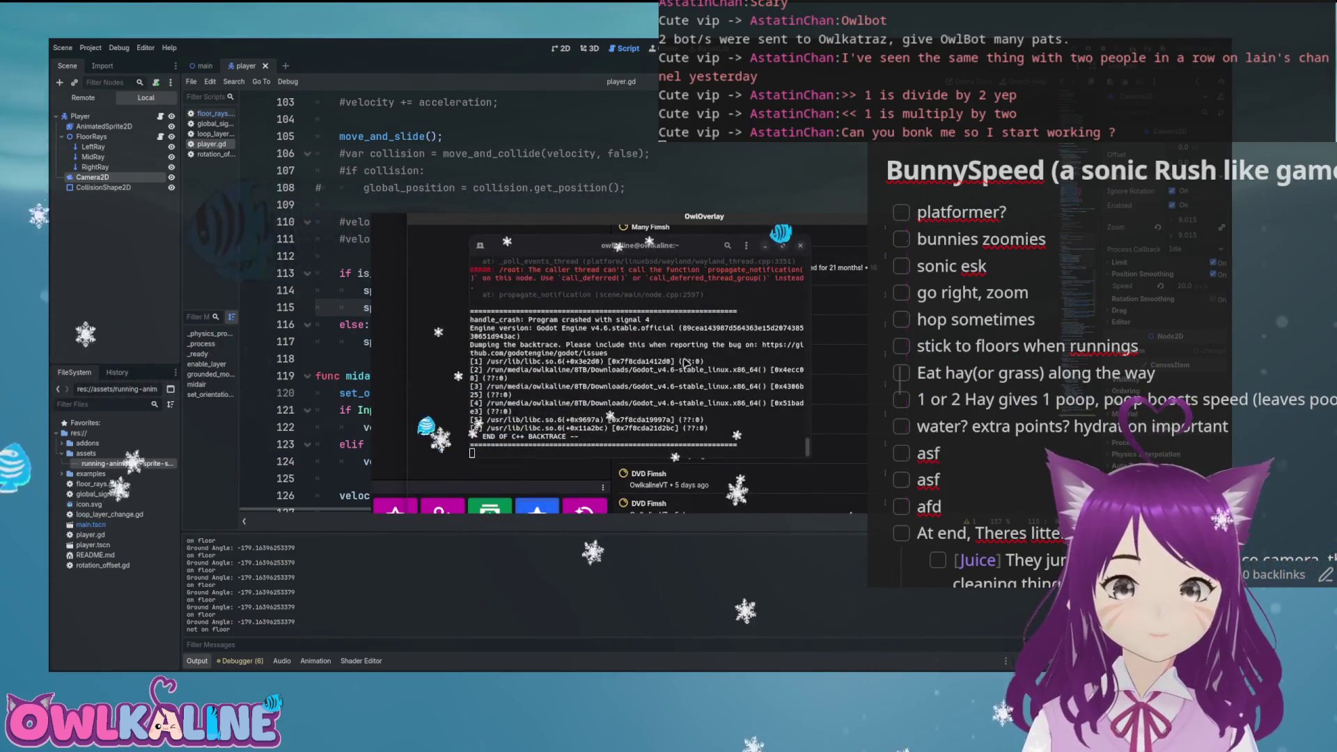
# Step: Move the crash overlay aside, relaunch Godot from the terminal, and reopen the bunnyspeed project
pyautogui.moveTo(711, 224); pyautogui.dragTo(677, 295)
pyautogui.click(654, 259)
pyautogui.press('Up')
pyautogui.press('Return')
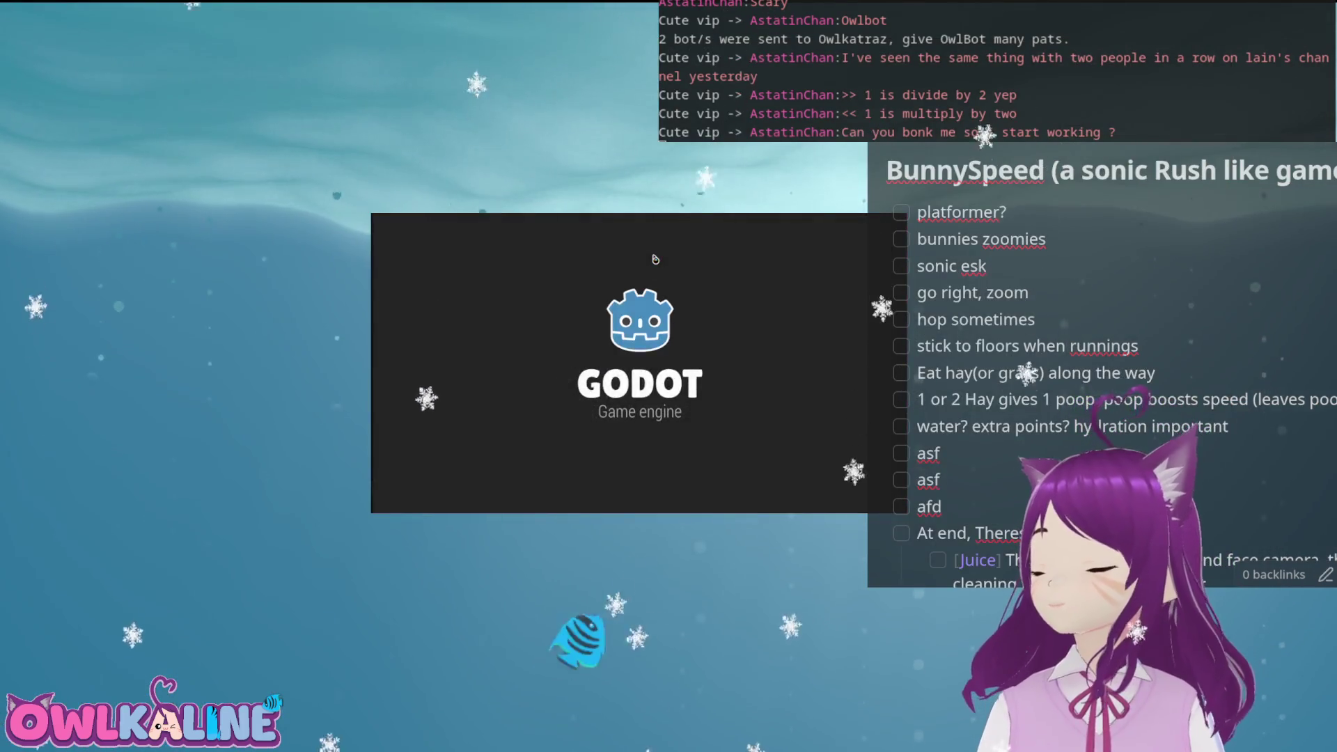
pyautogui.press('Return')
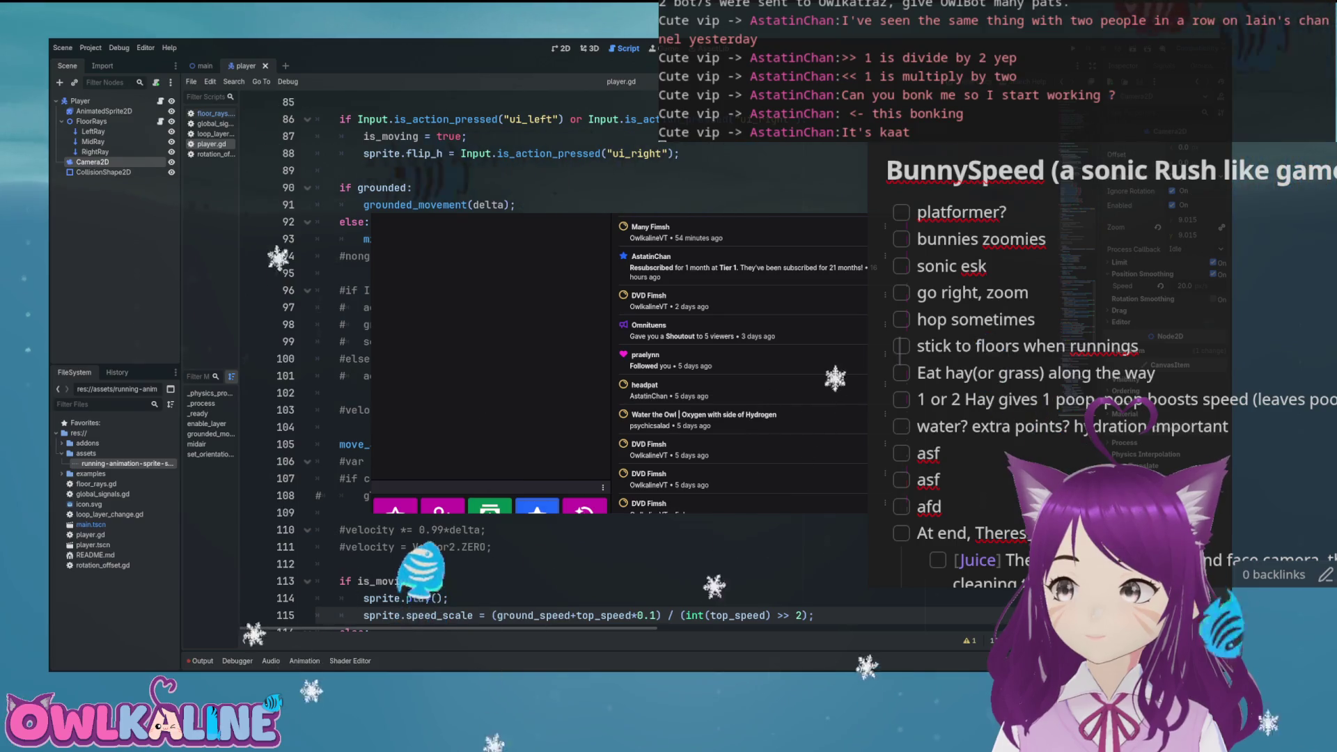
pyautogui.click(492, 375)
pyautogui.scroll(-4, 900, 401)
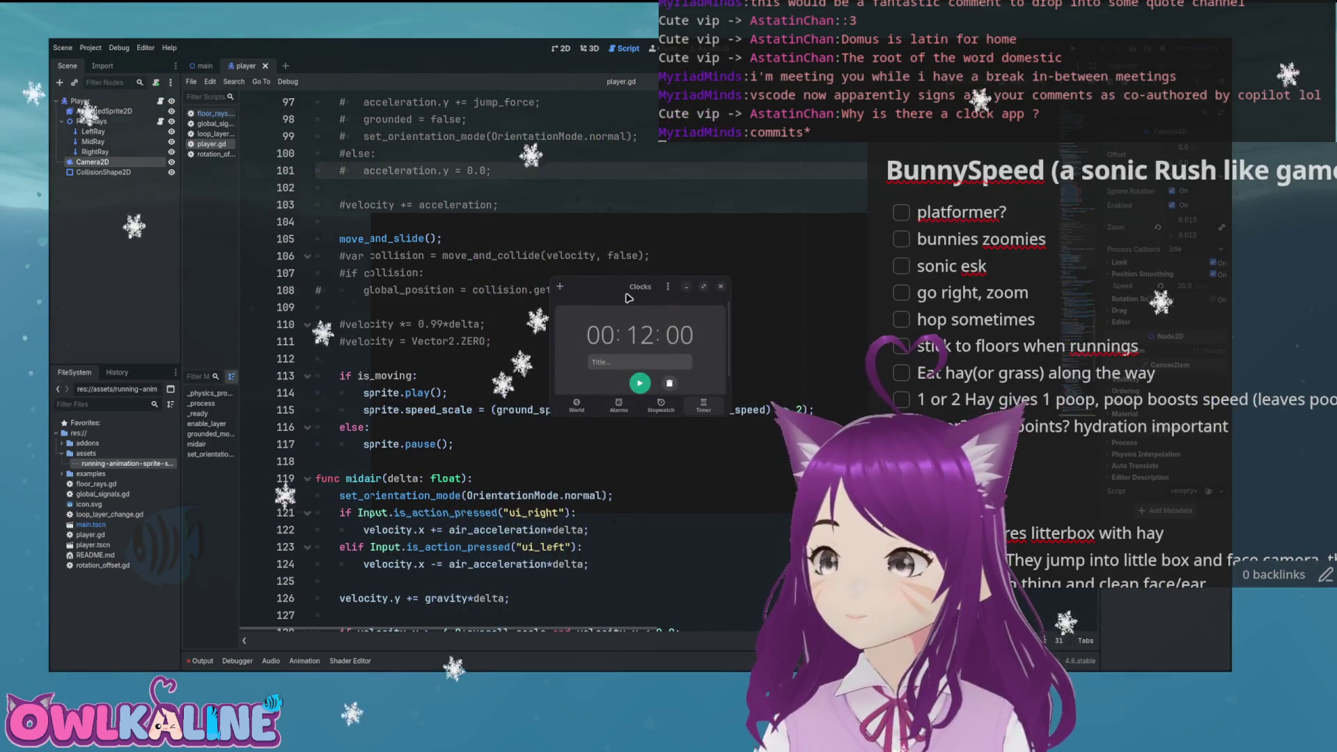
# Step: Move the Clocks window and browse World, Alarms and Stopwatch pages, returning to the 12:00 timer
pyautogui.moveTo(666, 259)
pyautogui.mouseDown()
pyautogui.moveTo(609, 275)
pyautogui.moveTo(575, 309)
pyautogui.mouseUp()
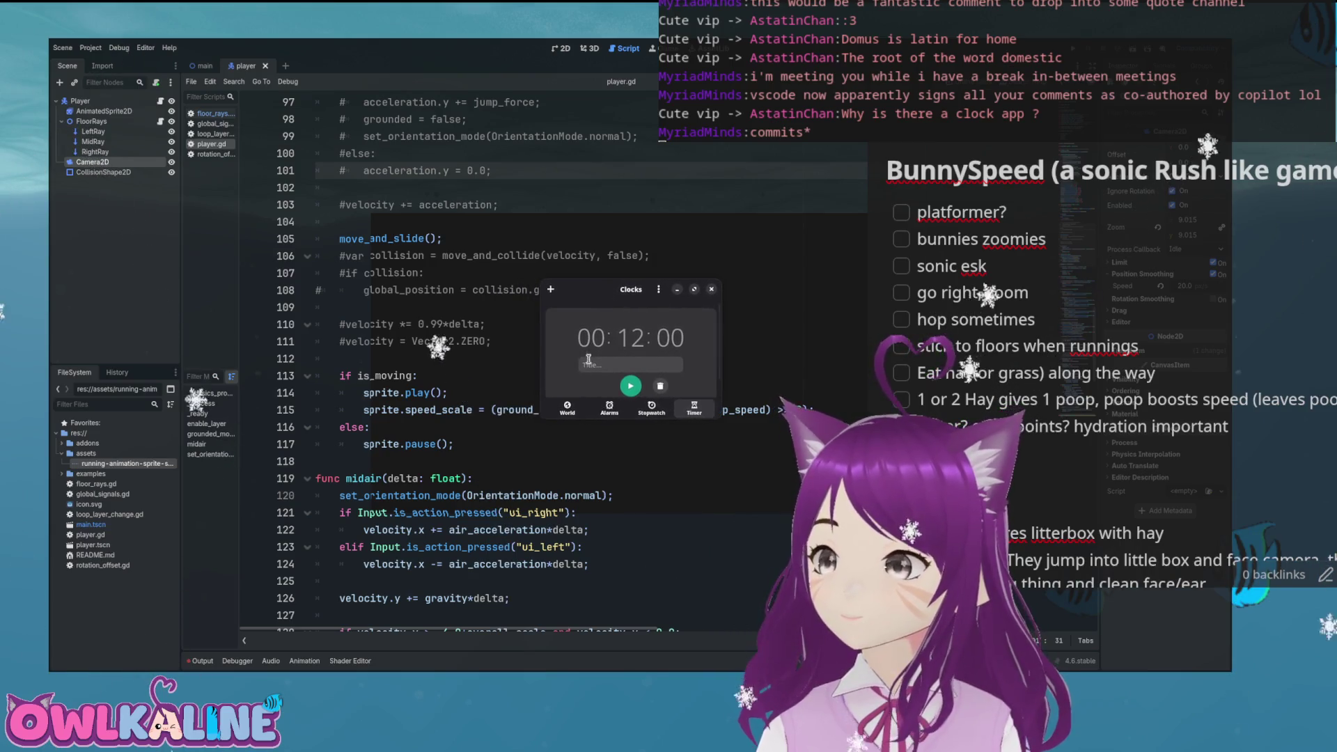
pyautogui.click(570, 411)
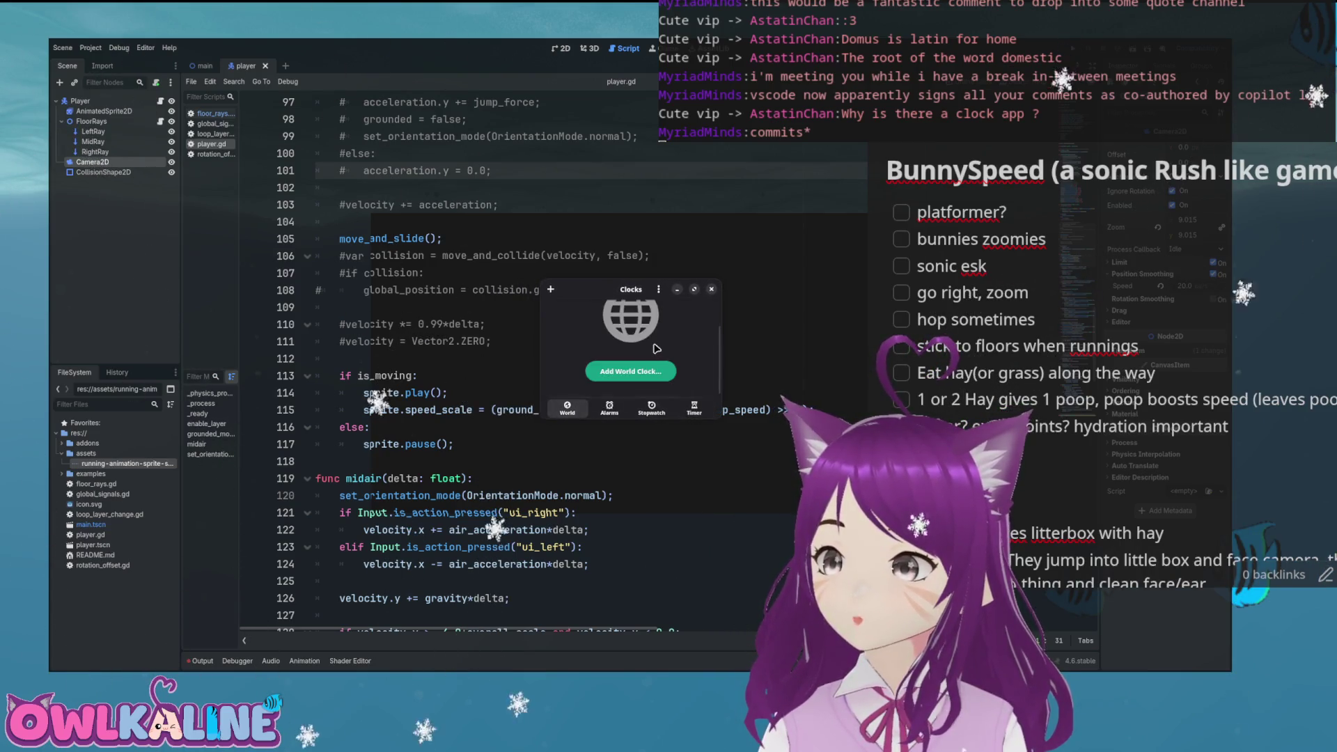
pyautogui.click(609, 407)
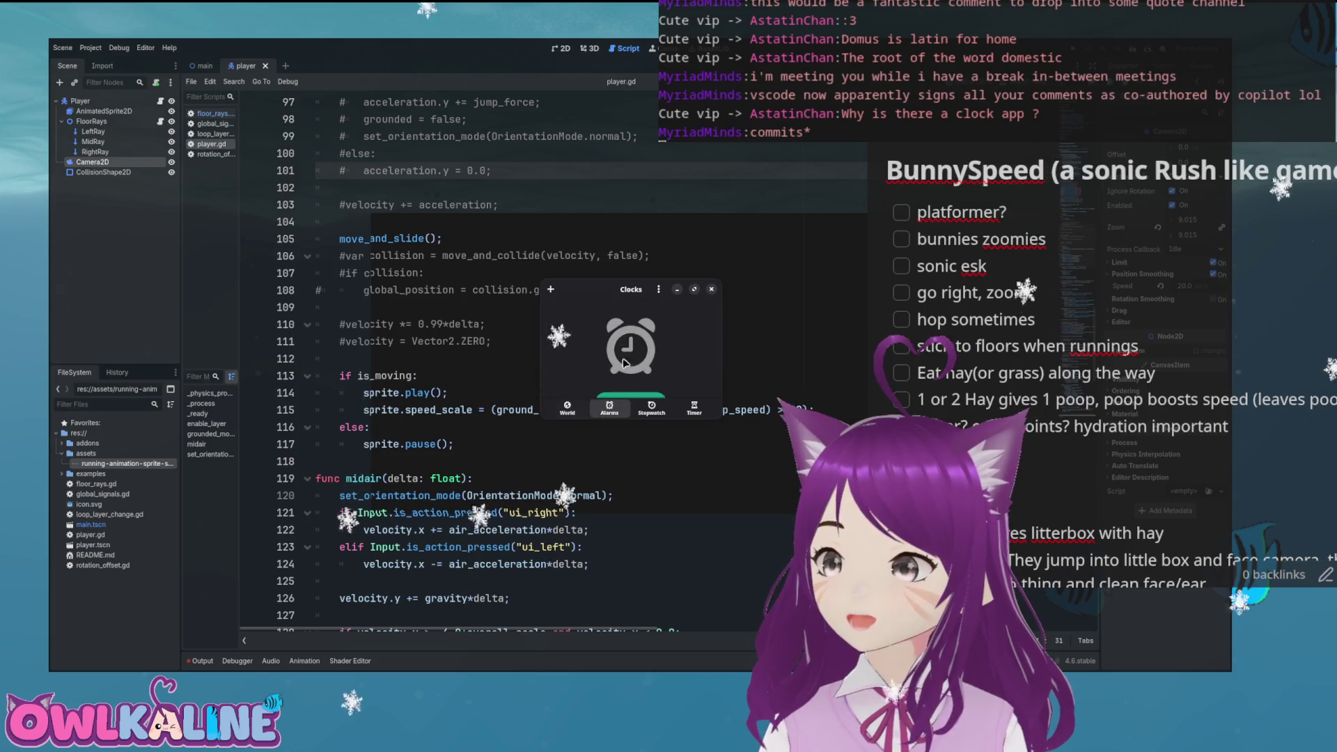
pyautogui.click(653, 409)
pyautogui.click(694, 407)
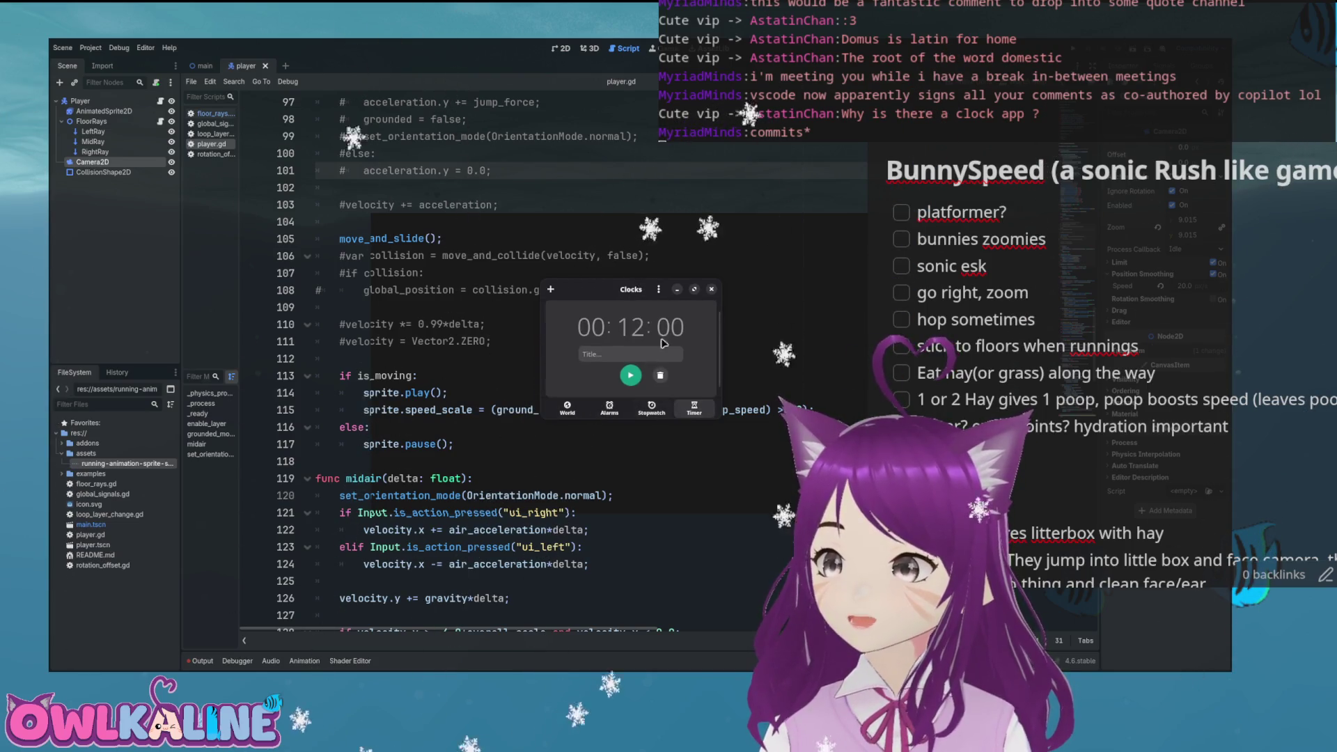
# Step: Scroll the 00:12:00 timer page, leaving it unstarted, and bring up Clocks Help with F1
pyautogui.scroll(-1, 618, 341)
pyautogui.scroll(1, 618, 342)
pyautogui.scroll(-1, 619, 344)
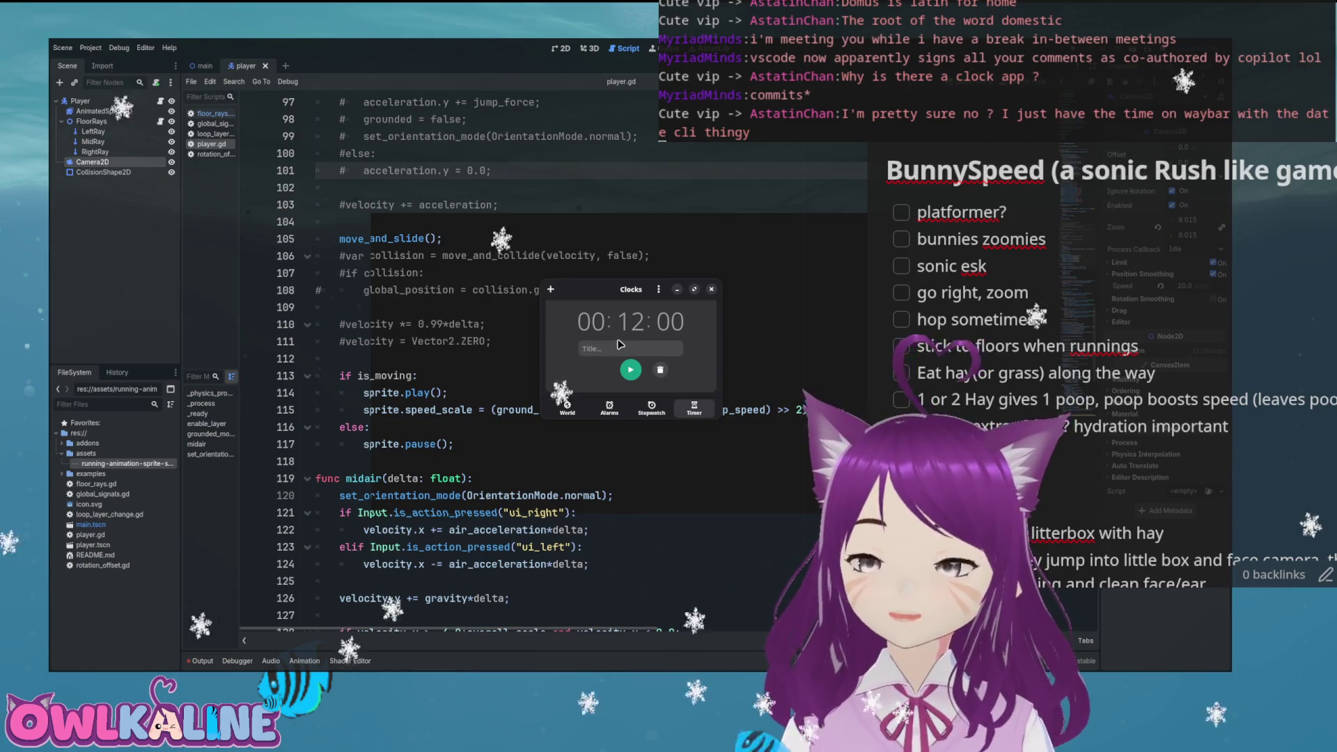
pyautogui.press('Tab')
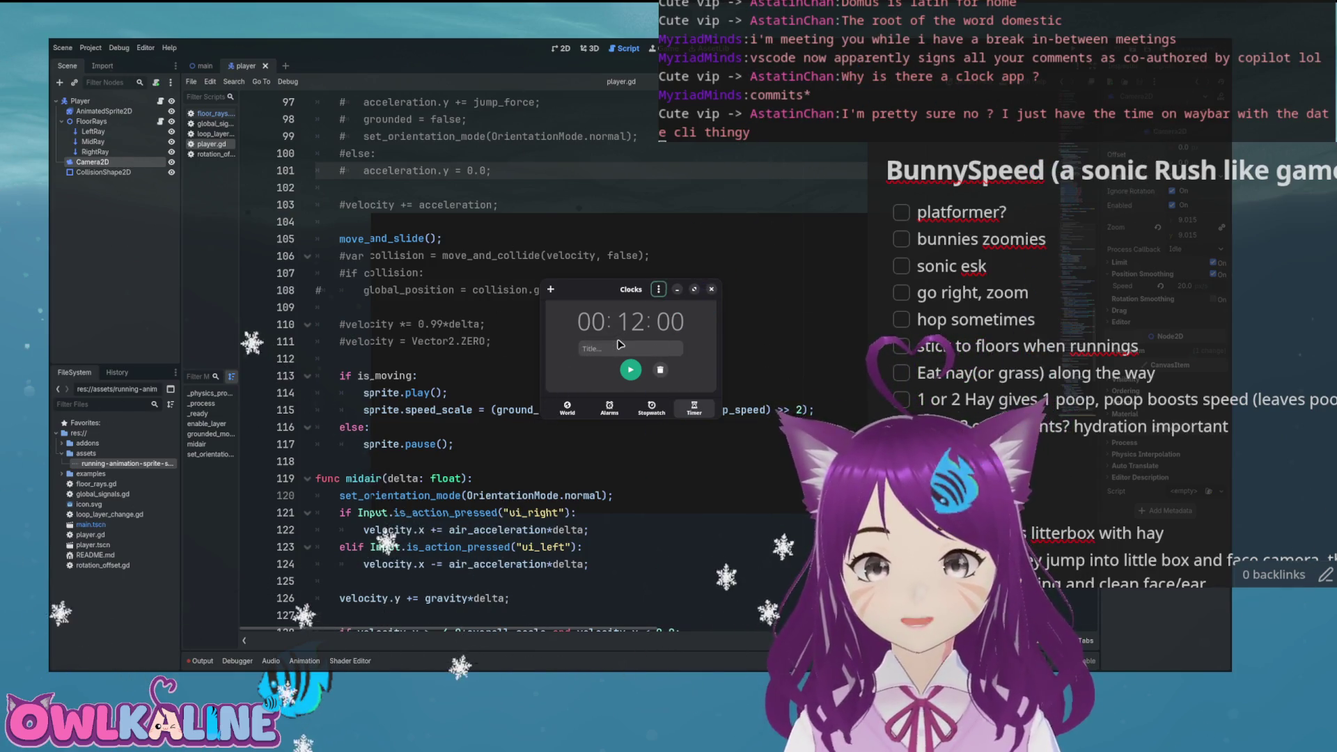
pyautogui.press('super+q')
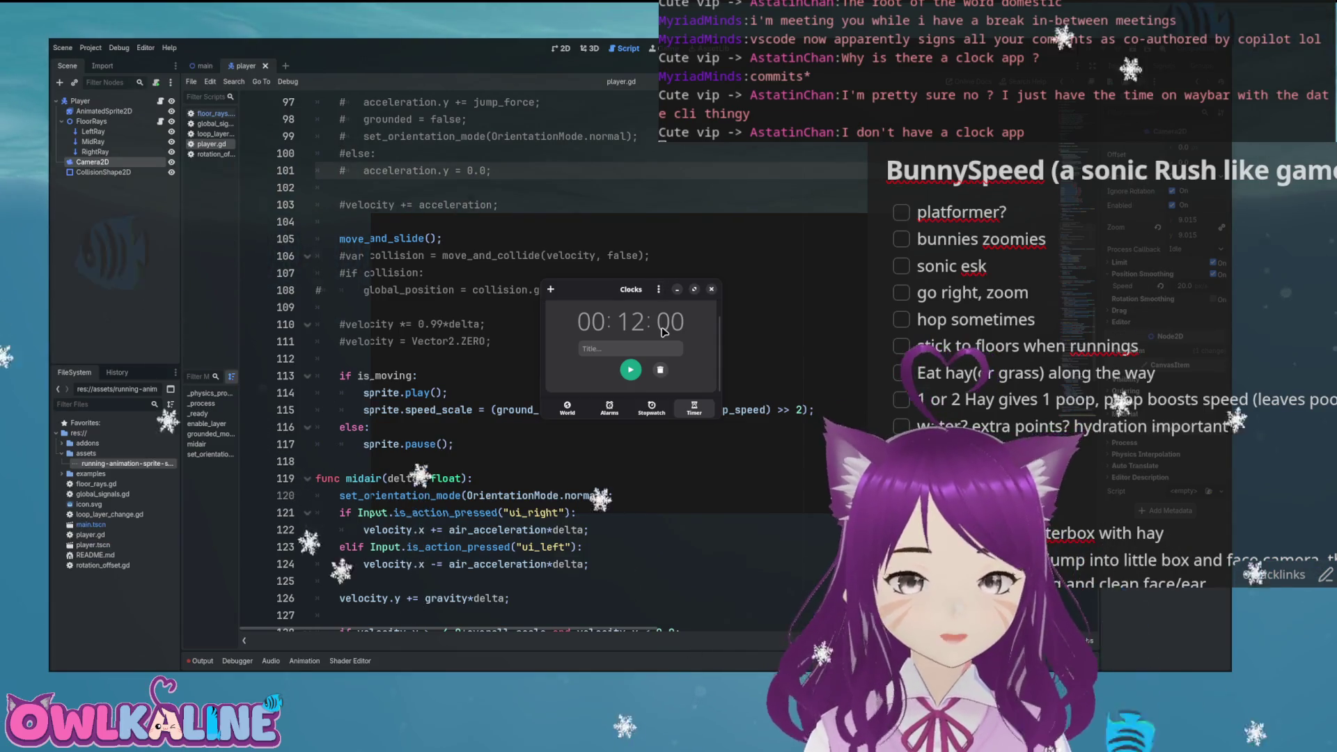
pyautogui.press('F1')
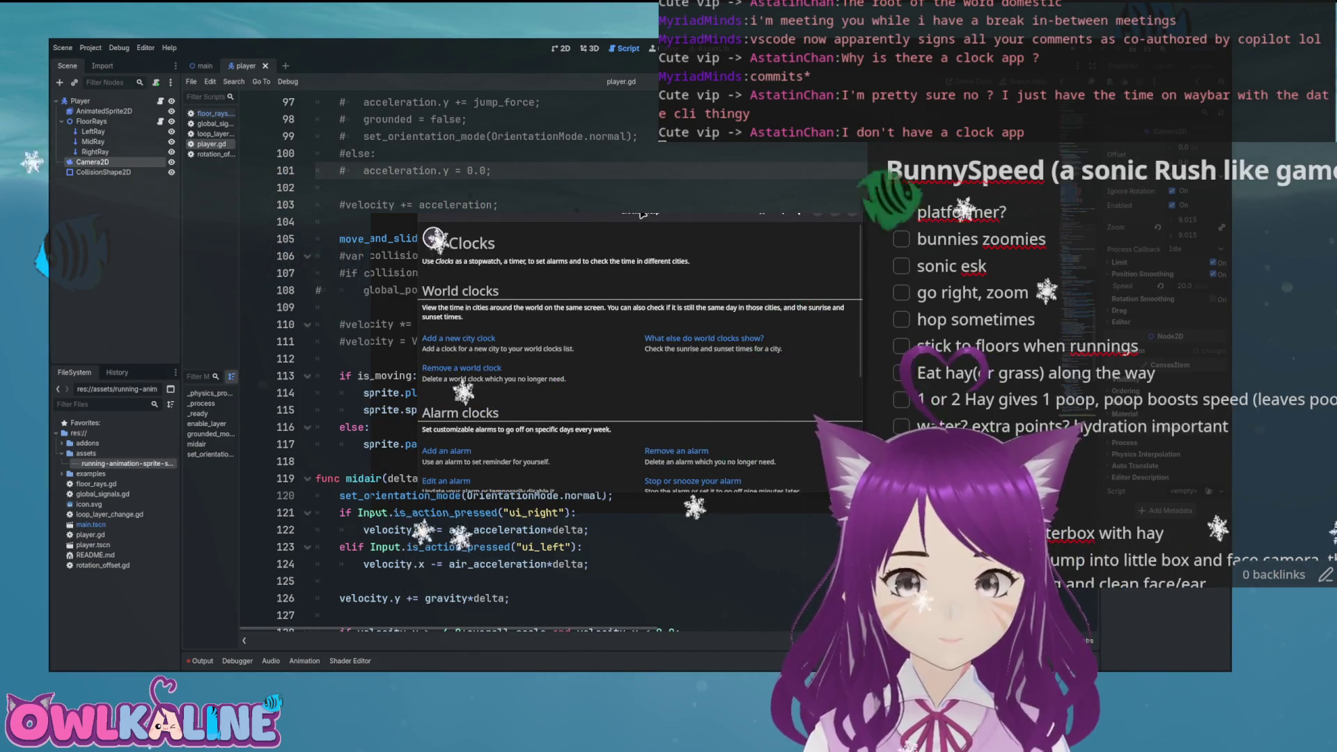
# Step: Reposition the Clocks help window and view then close the About Help information
pyautogui.moveTo(641, 213); pyautogui.dragTo(655, 242)
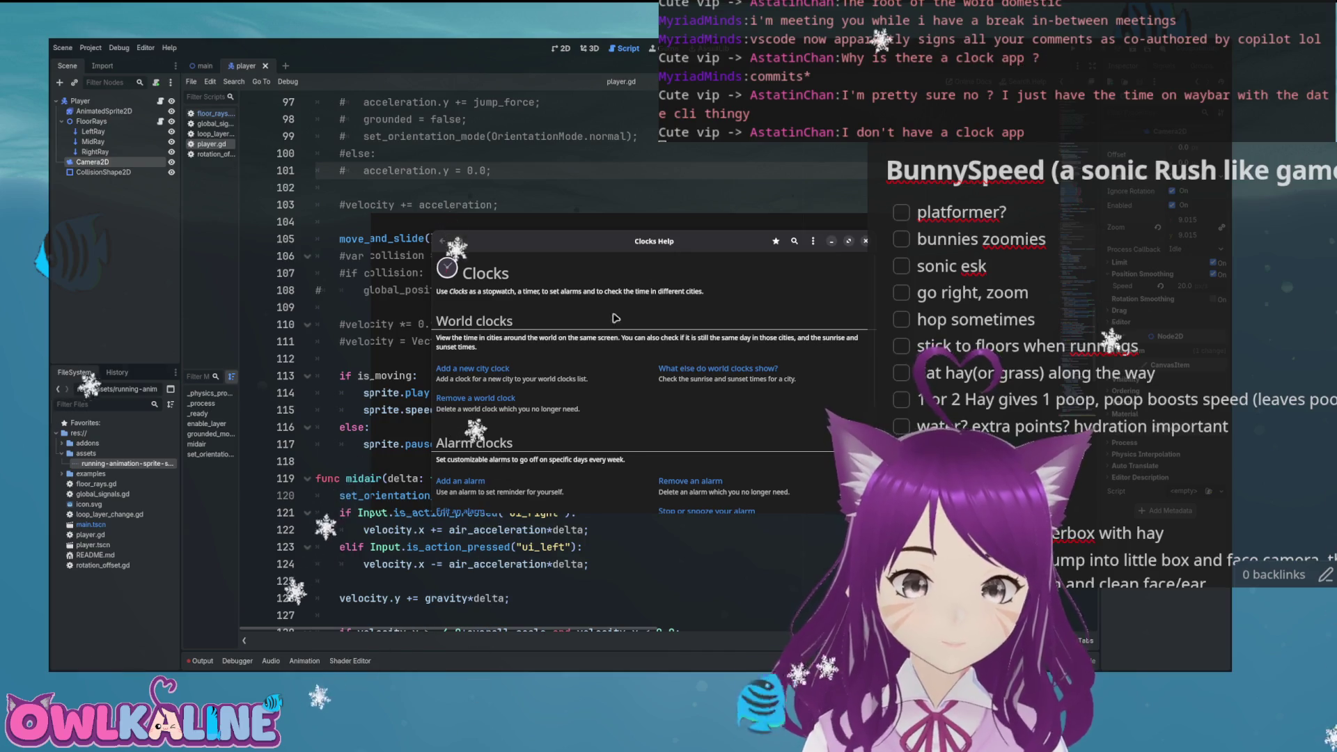
pyautogui.scroll(-3, 615, 318)
pyautogui.scroll(3, 557, 300)
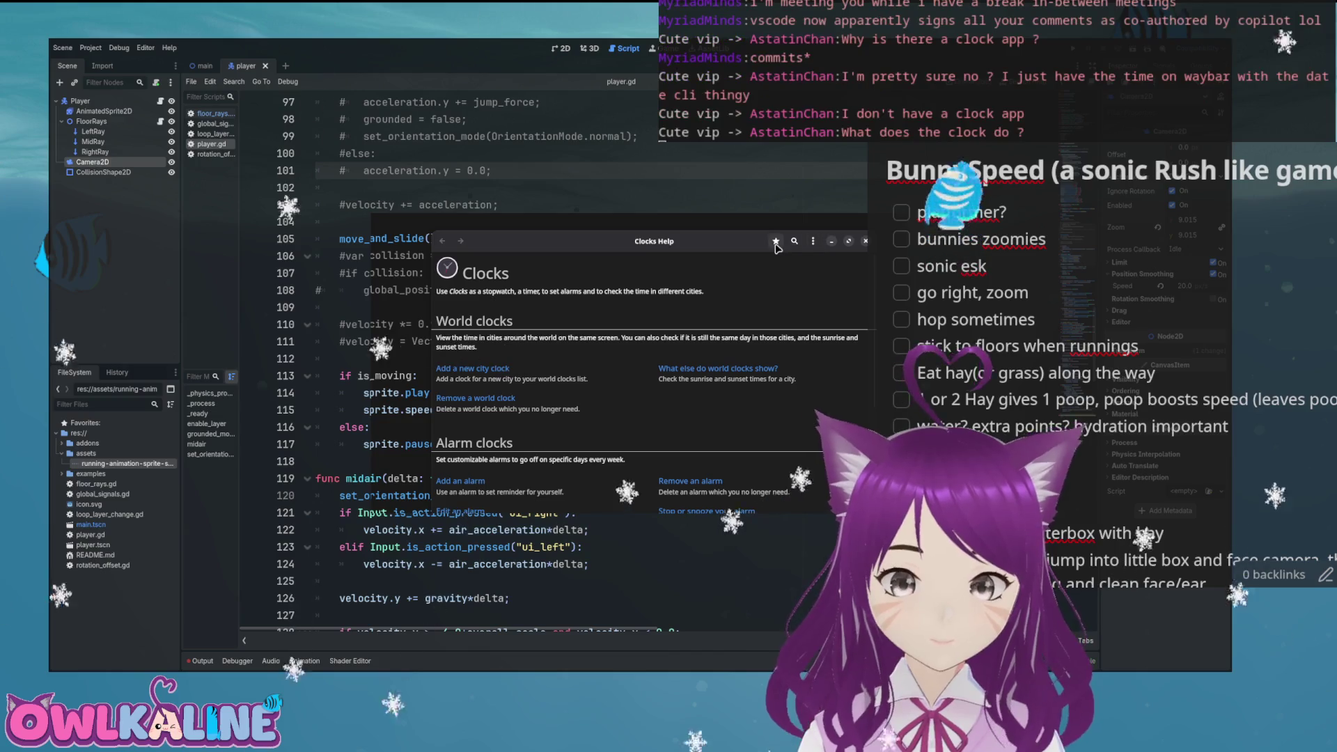
pyautogui.click(813, 241)
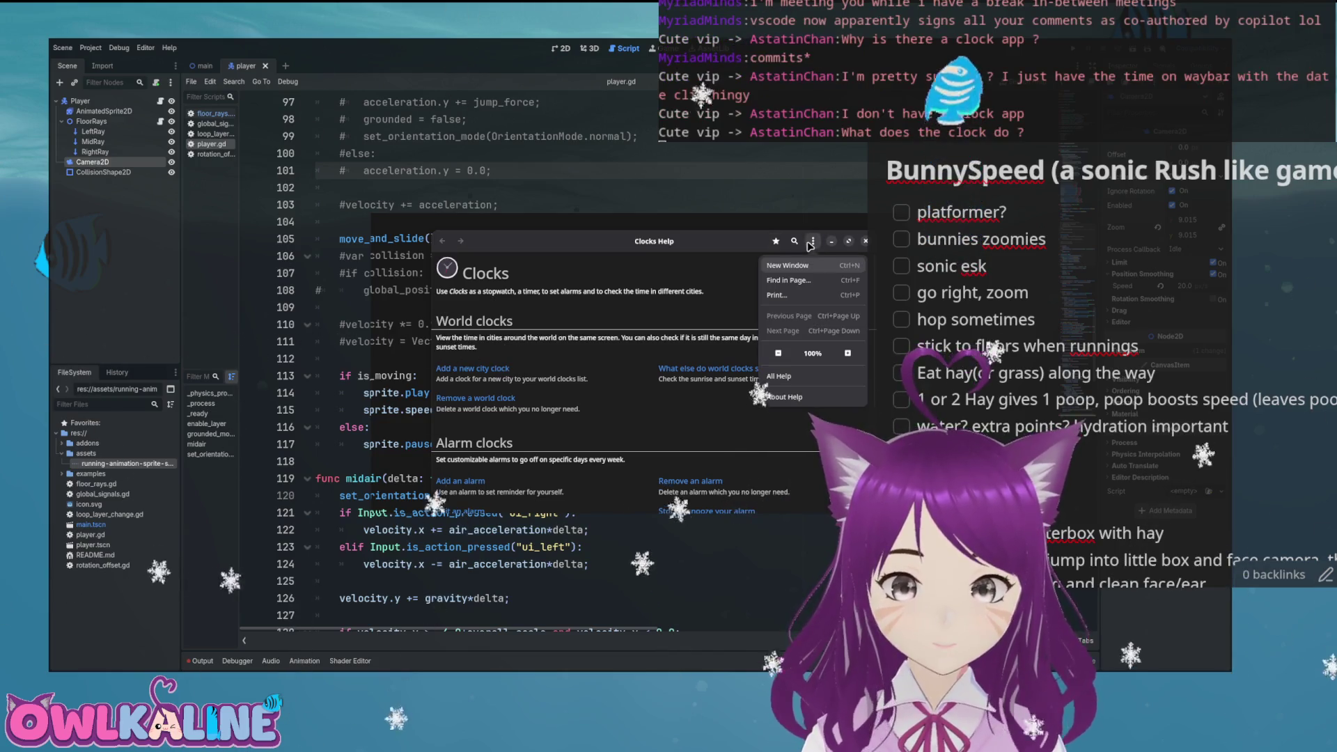
pyautogui.click(800, 395)
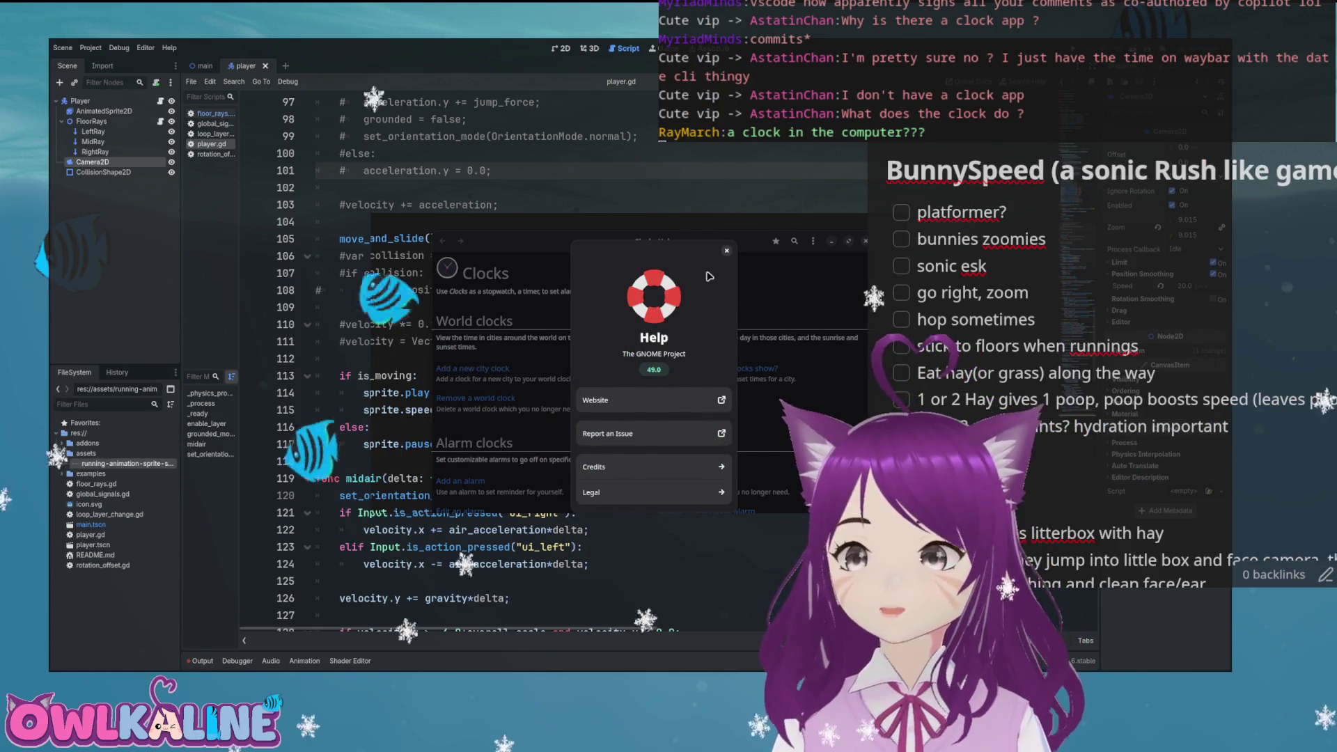
pyautogui.click(725, 251)
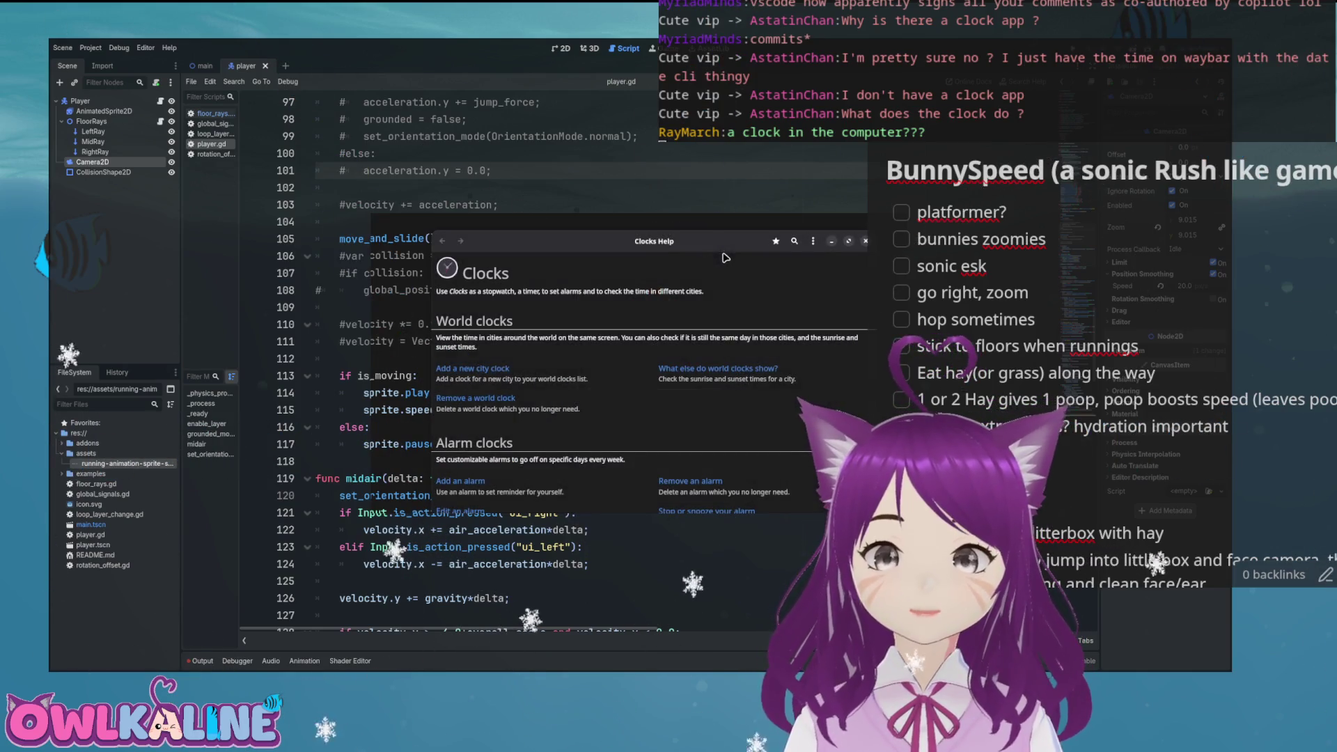
# Step: View About Help once more, close it, and choose All Help from the main menu
pyautogui.click(811, 243)
pyautogui.click(792, 401)
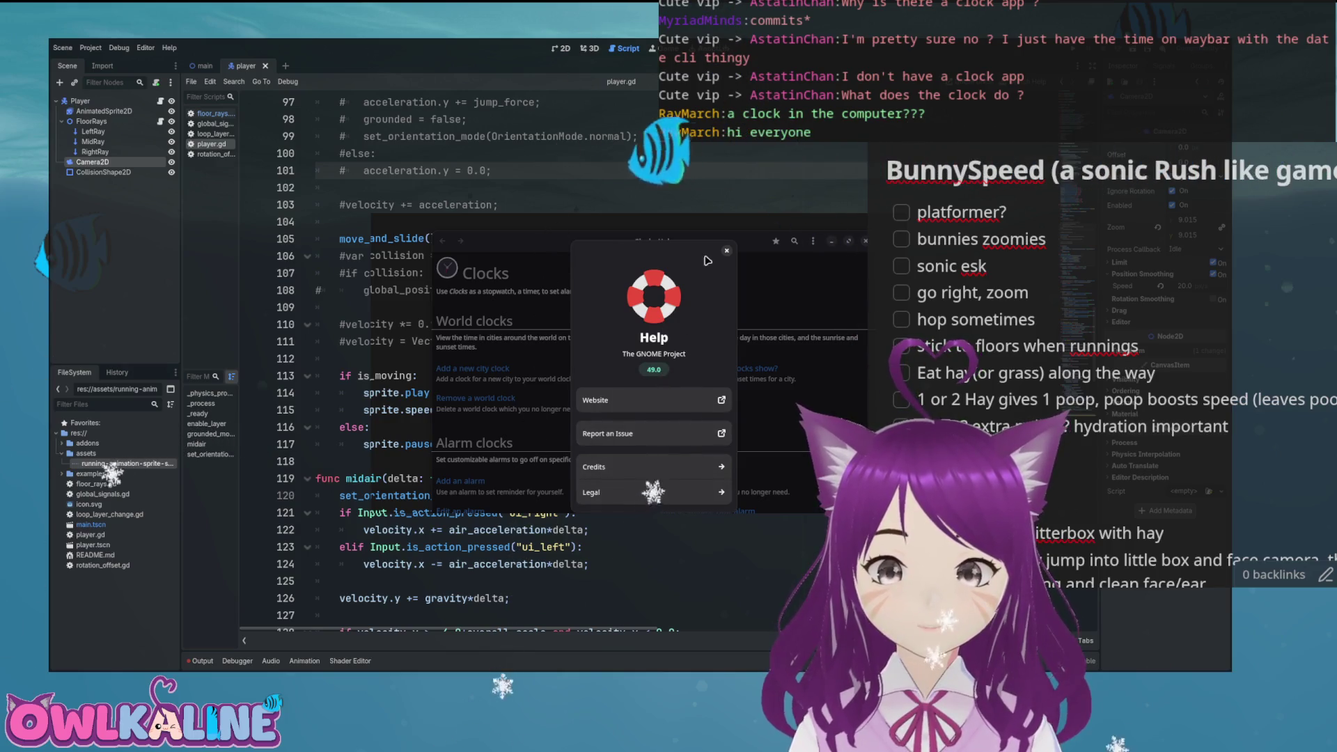
pyautogui.moveTo(772, 252); pyautogui.dragTo(776, 250)
pyautogui.click(730, 248)
pyautogui.click(816, 239)
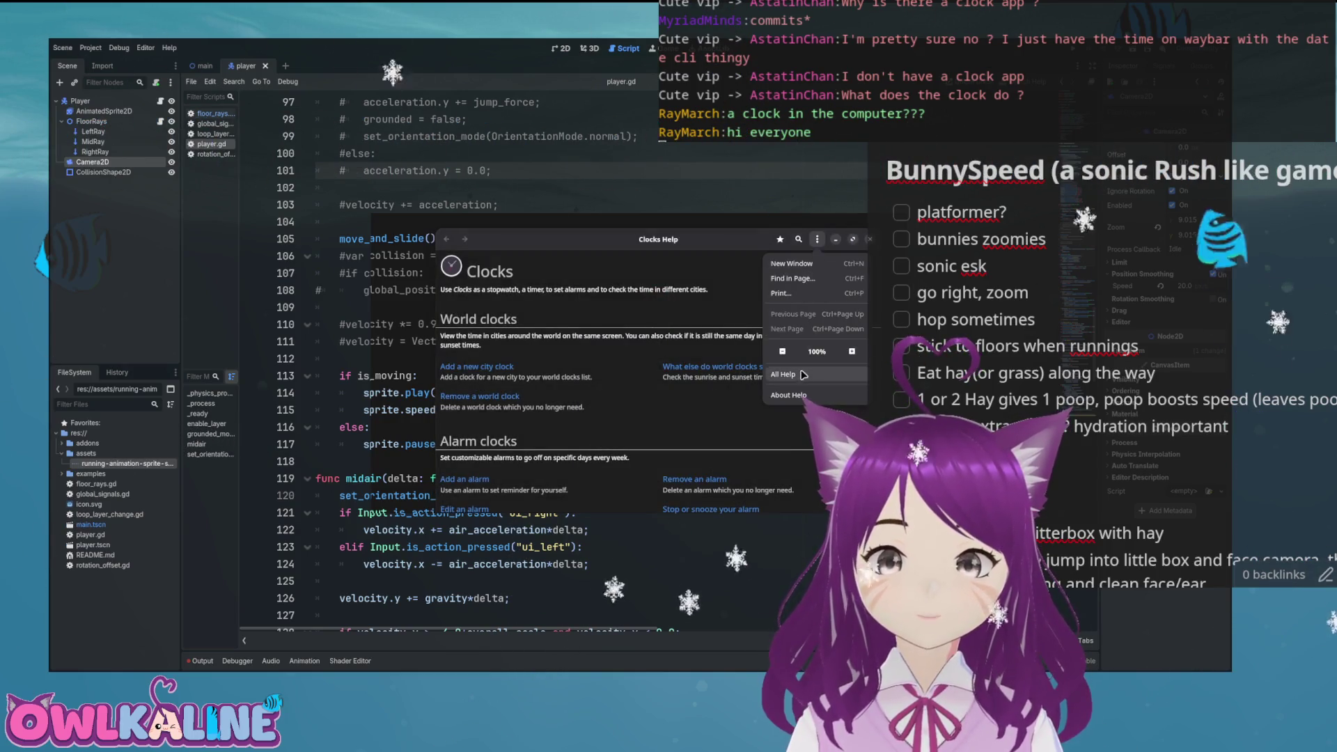
pyautogui.click(802, 377)
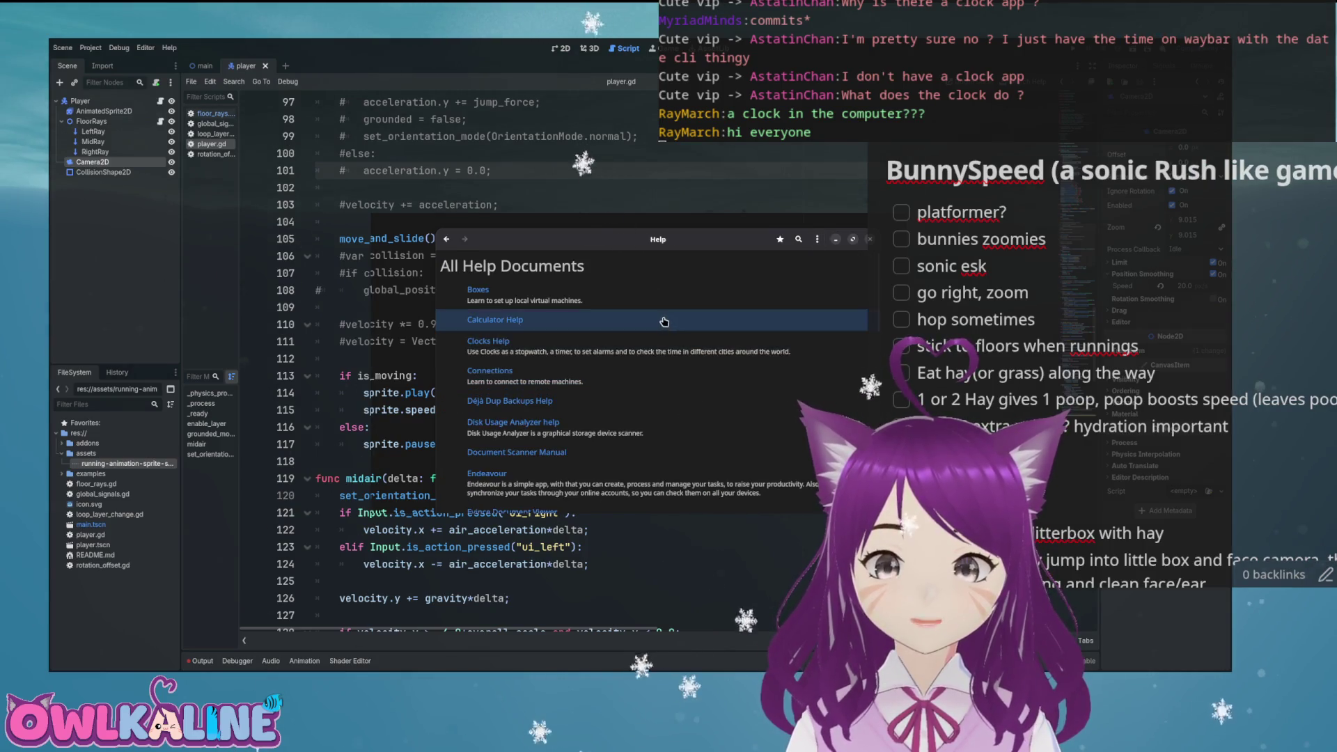
pyautogui.scroll(-3, 664, 338)
pyautogui.scroll(-10, 664, 338)
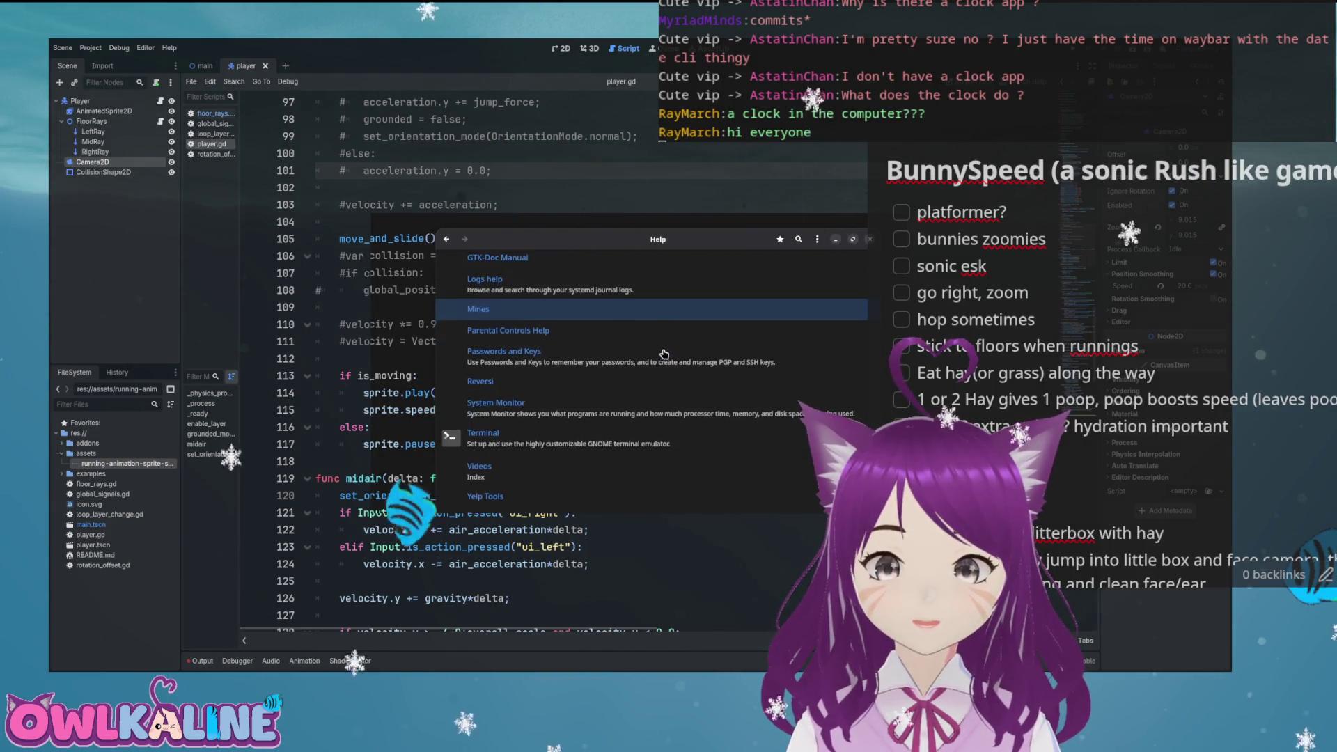
pyautogui.scroll(13, 665, 354)
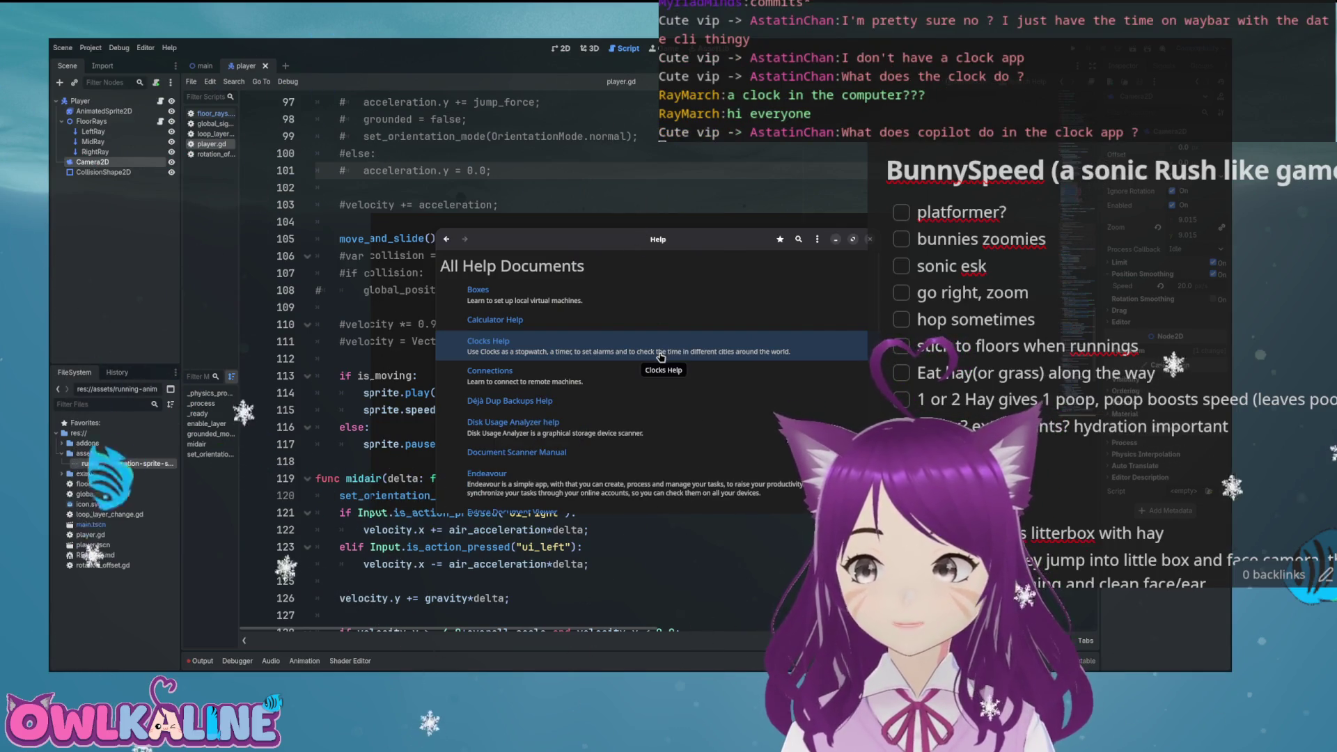
pyautogui.scroll(-10, 660, 357)
pyautogui.scroll(-5, 661, 357)
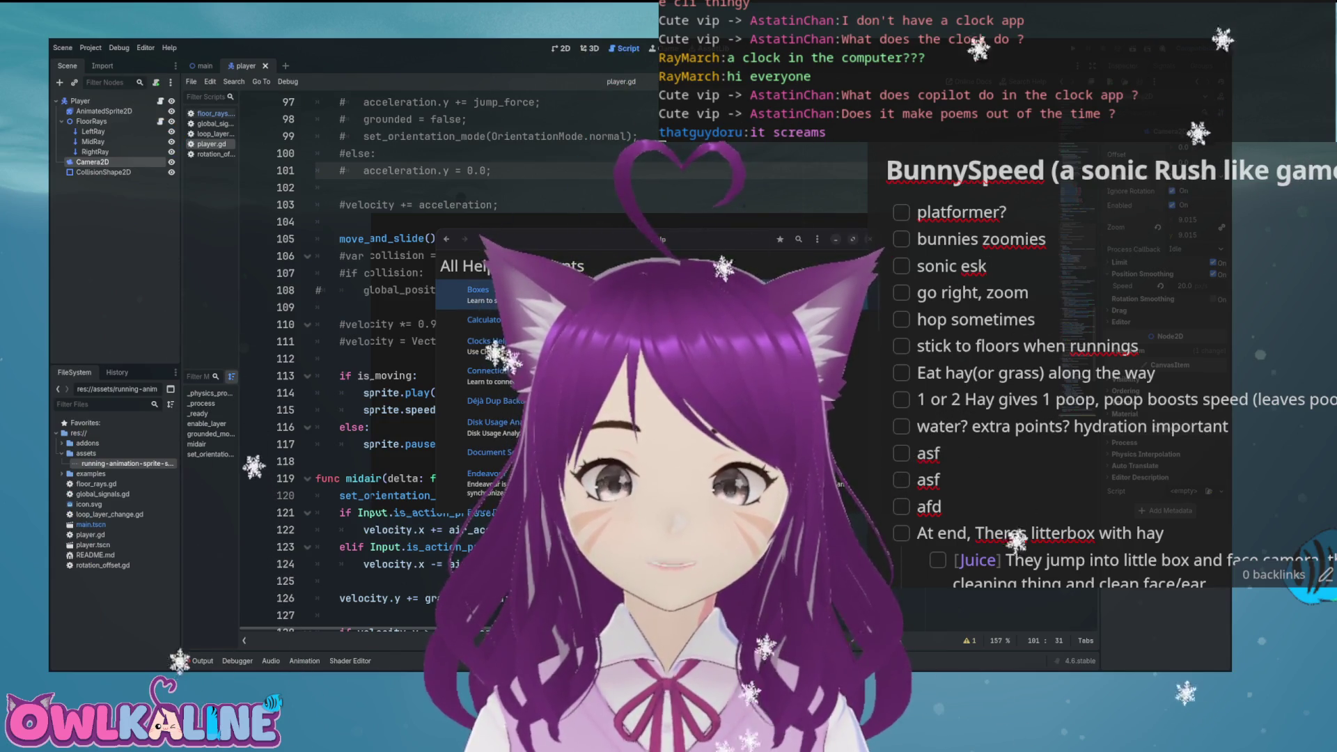
# Step: Scroll down the All Help Documents list
pyautogui.scroll(-1, 487, 341)
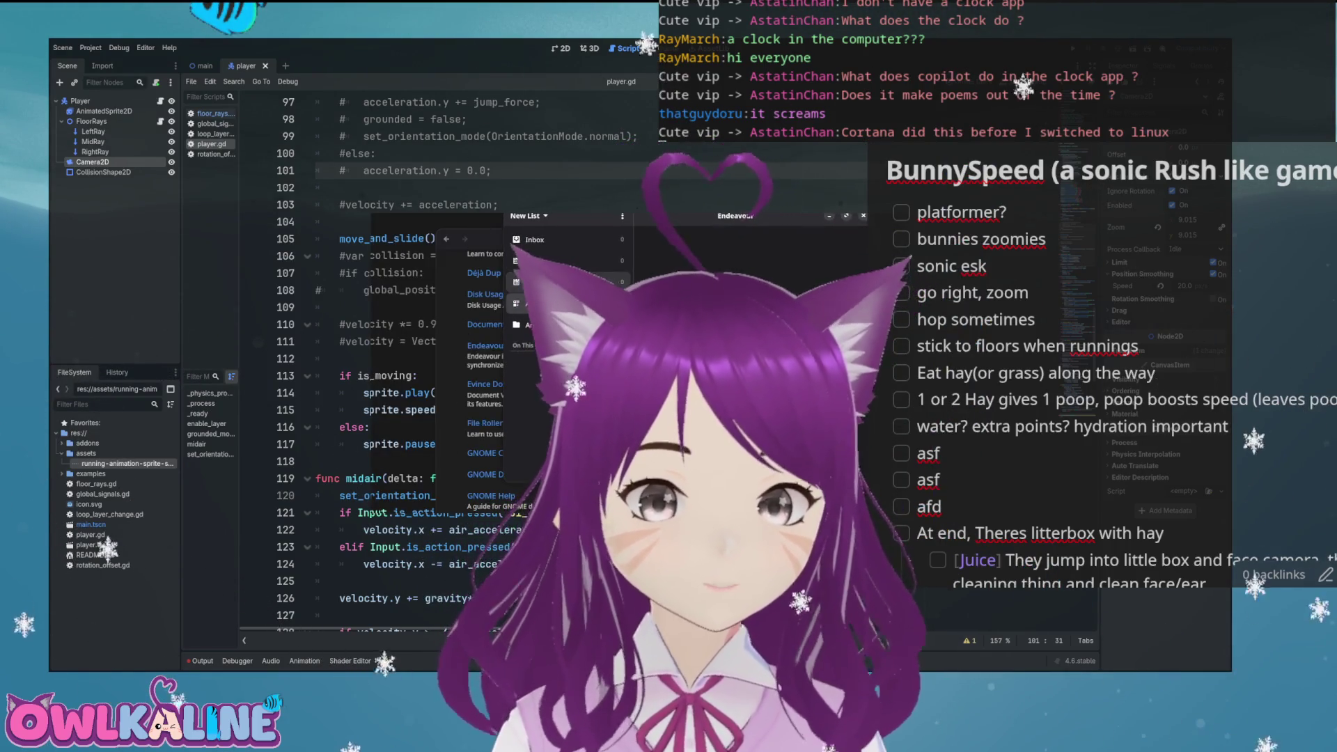
# Step: Move the Endeavour window, glance at the list options, and cancel a new task list
pyautogui.moveTo(647, 247); pyautogui.dragTo(589, 275)
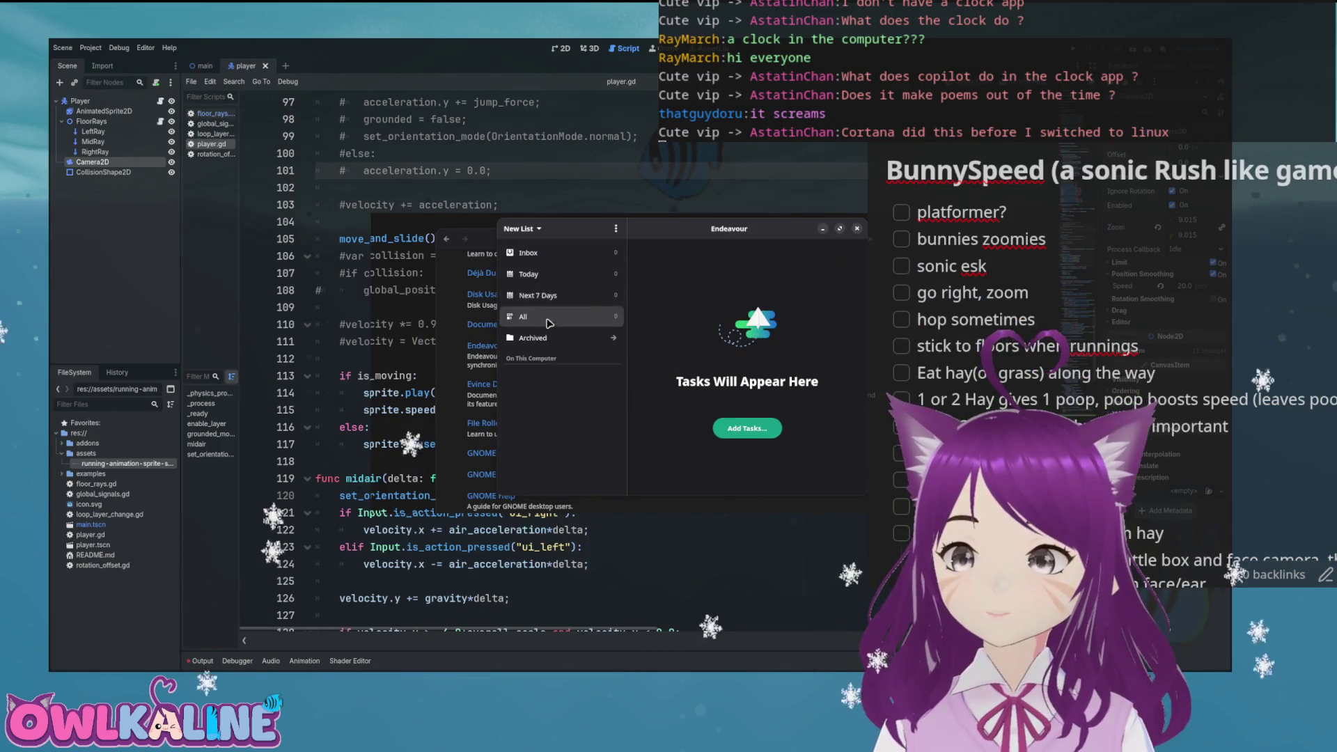
pyautogui.click(614, 230)
pyautogui.click(701, 229)
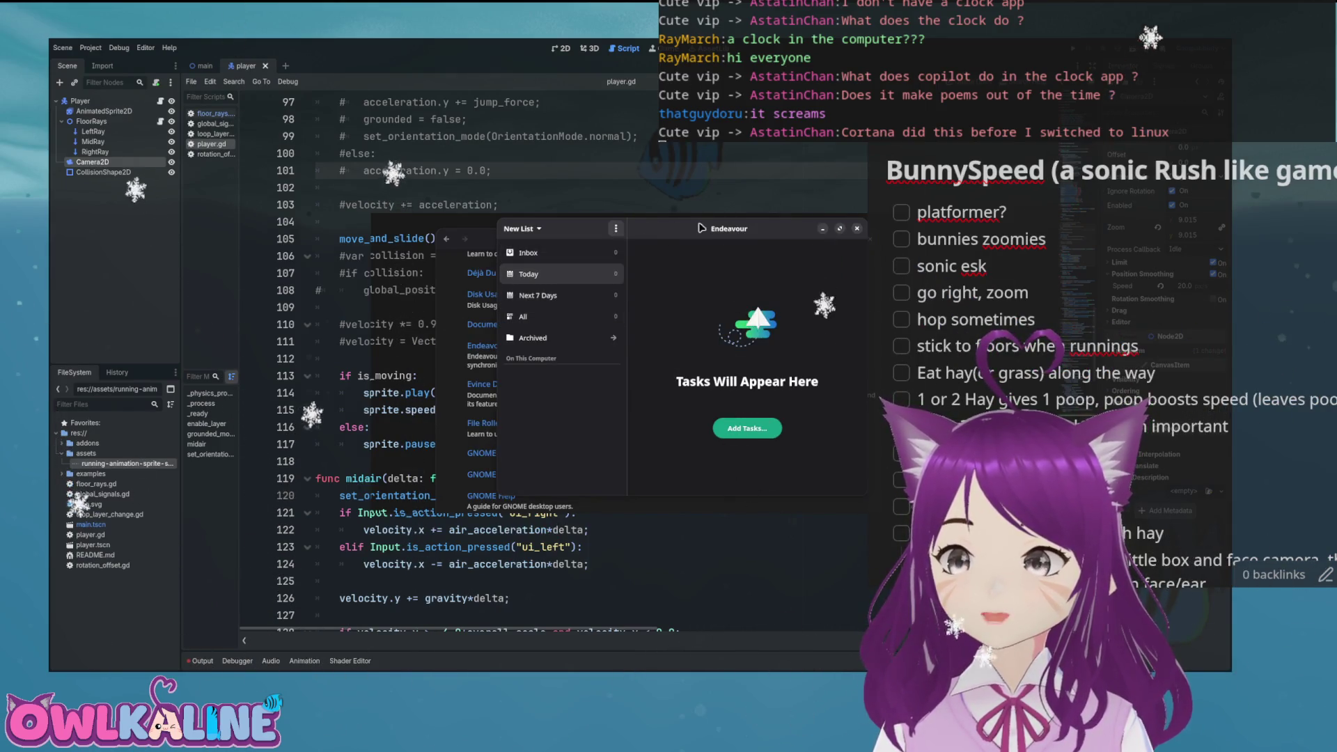
pyautogui.click(530, 228)
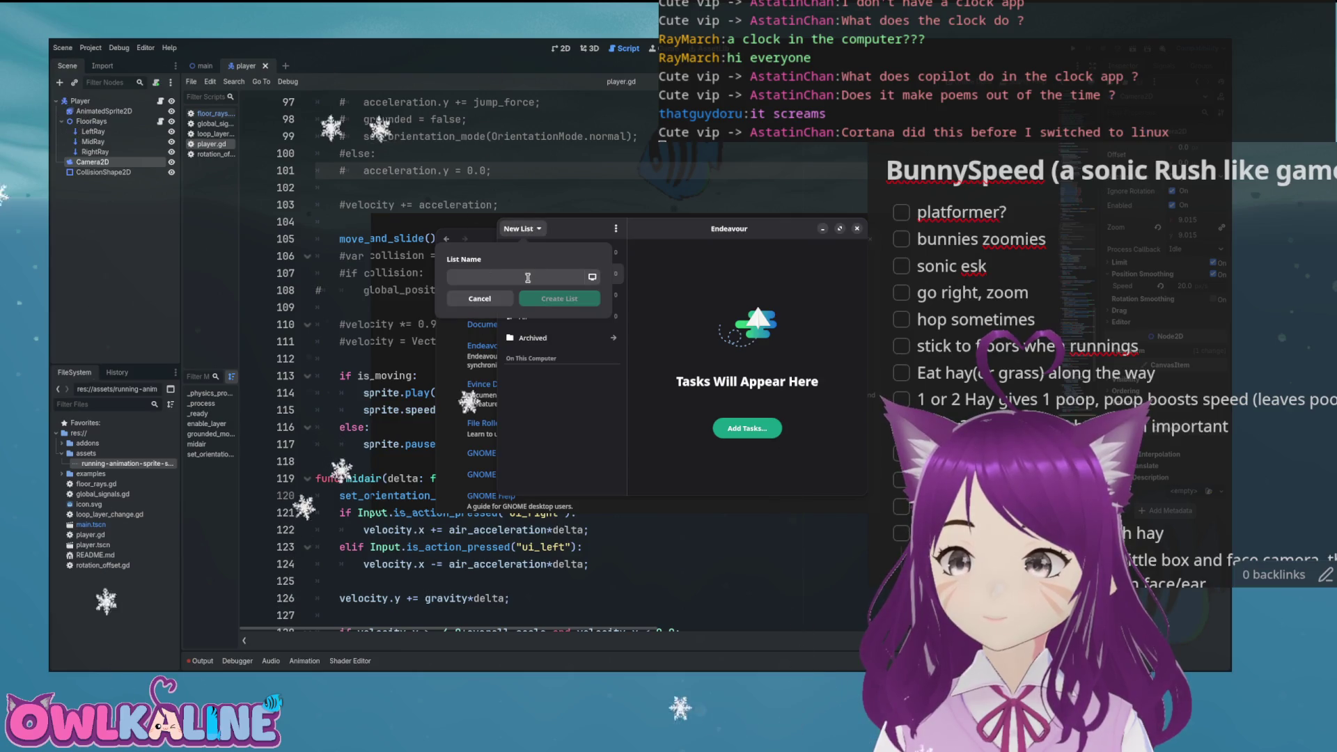
pyautogui.click(719, 305)
# Step: View the archived task lists, go back, and close Endeavour
pyautogui.click(555, 338)
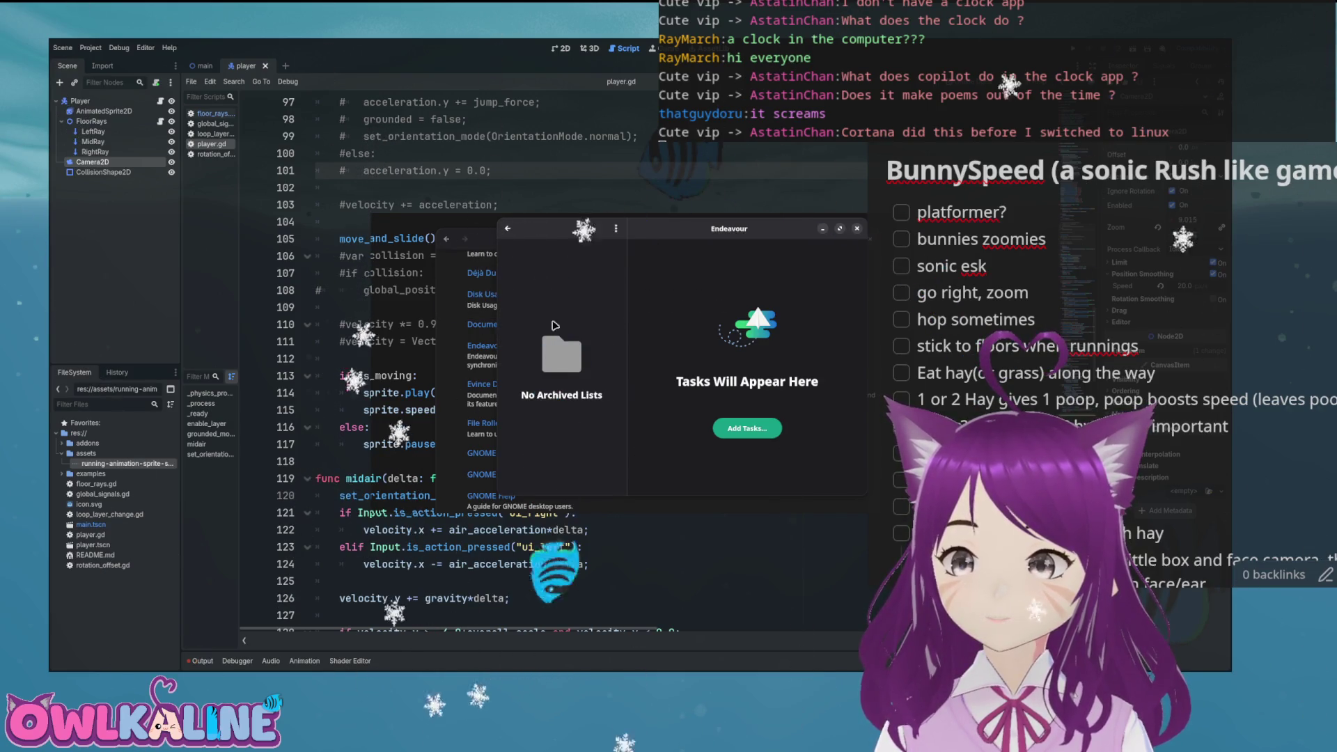
pyautogui.click(508, 228)
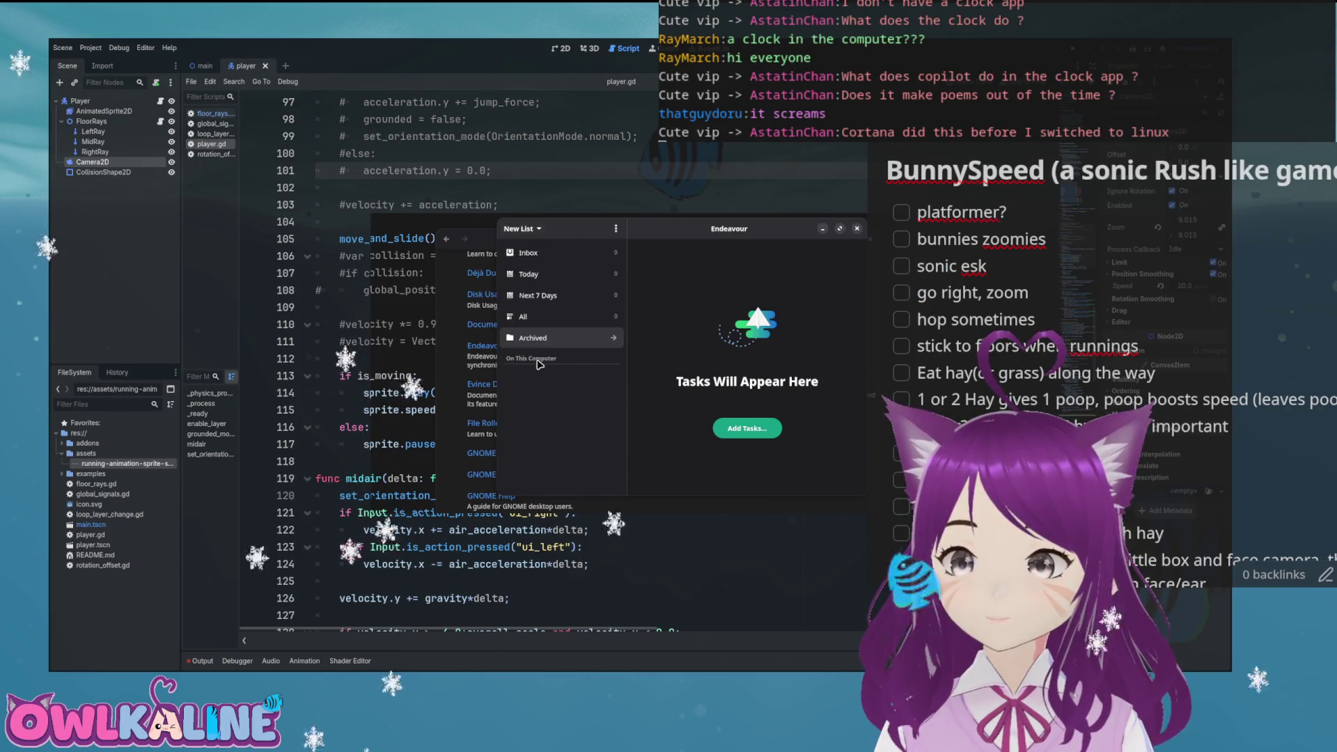
pyautogui.click(857, 229)
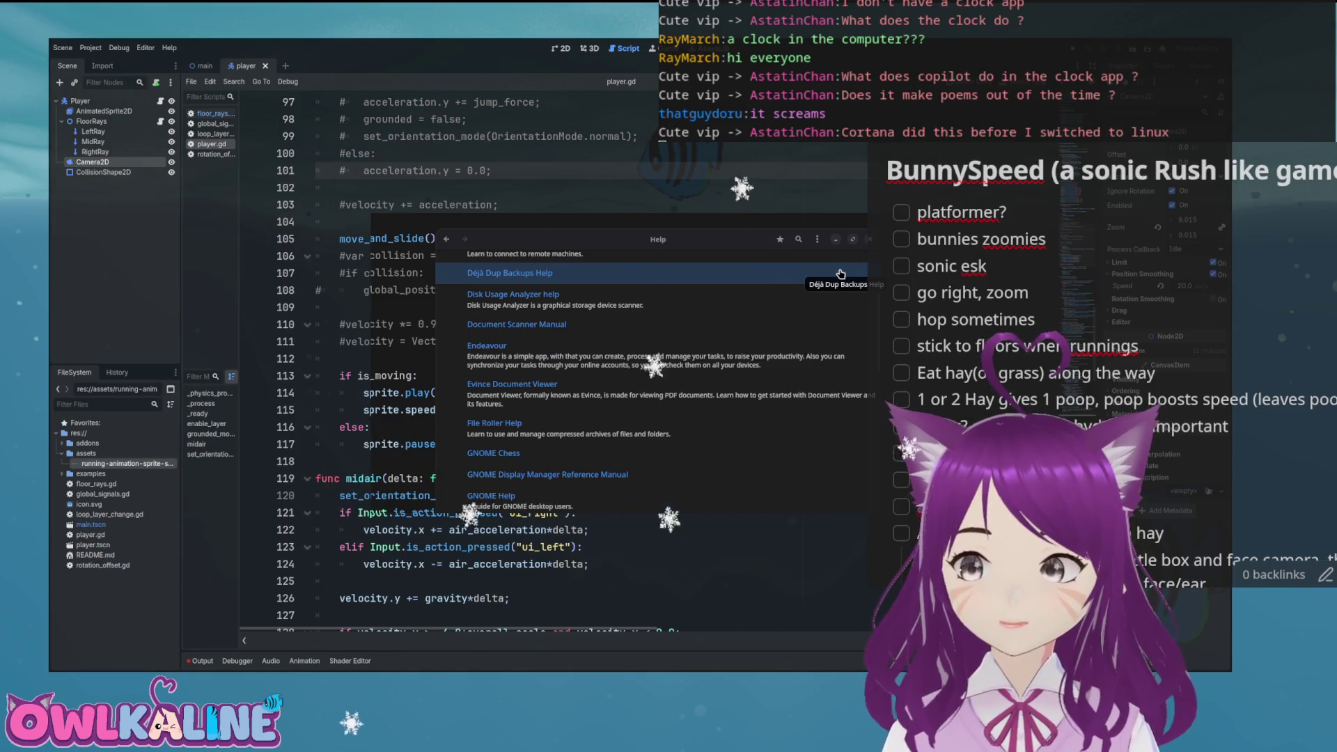
pyautogui.scroll(-2, 673, 351)
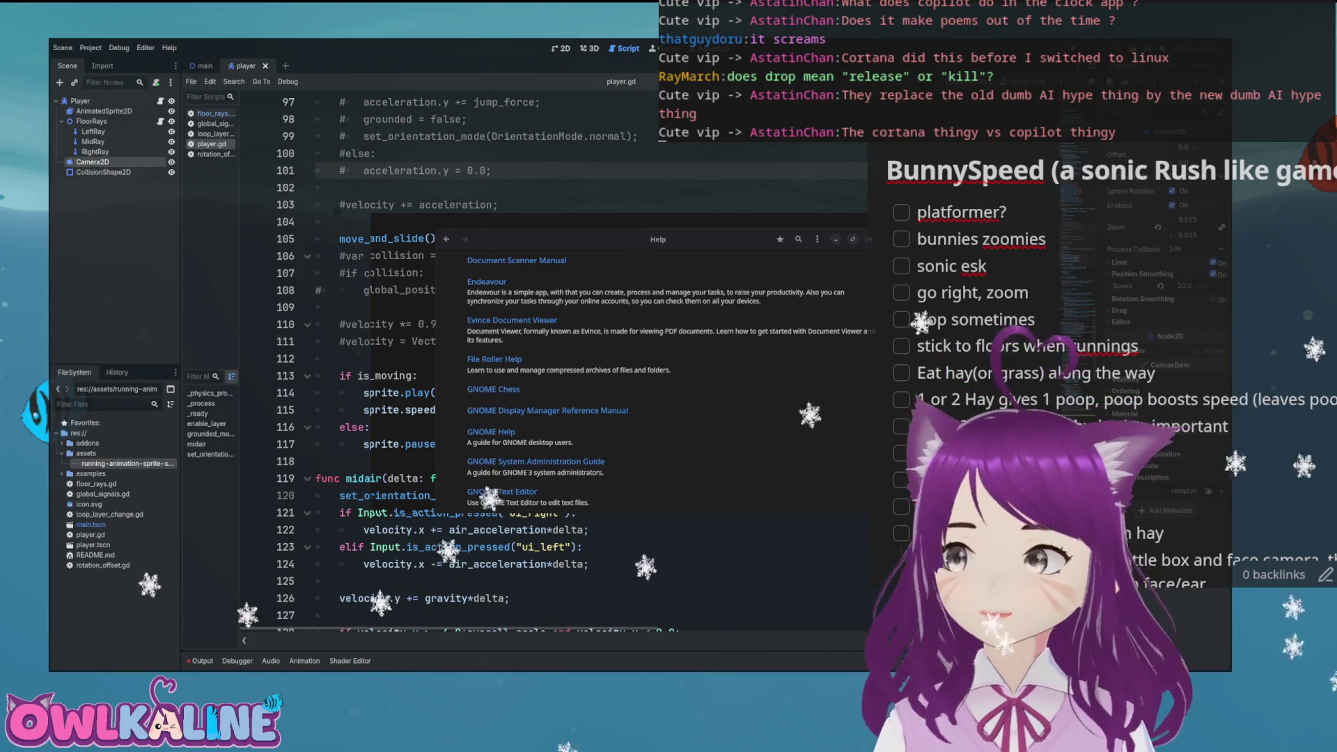
pyautogui.click(868, 239)
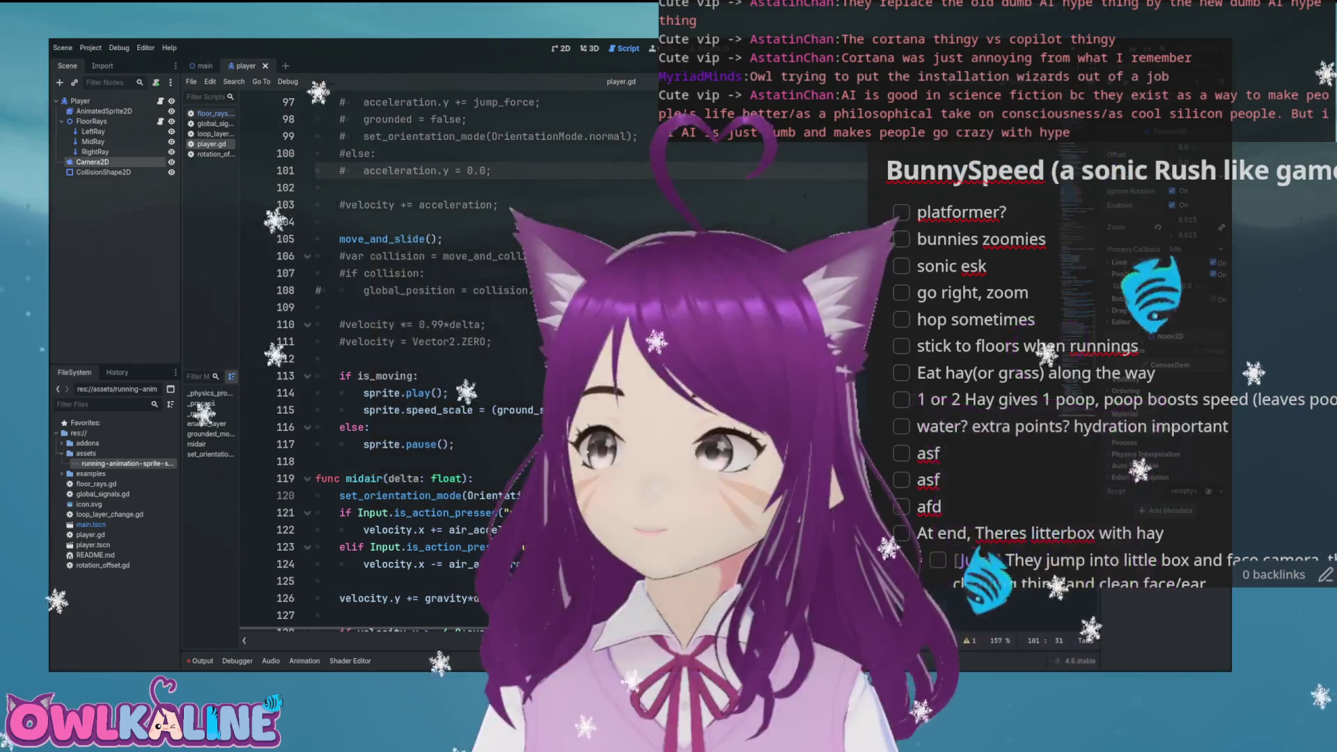
pyautogui.click(418, 376)
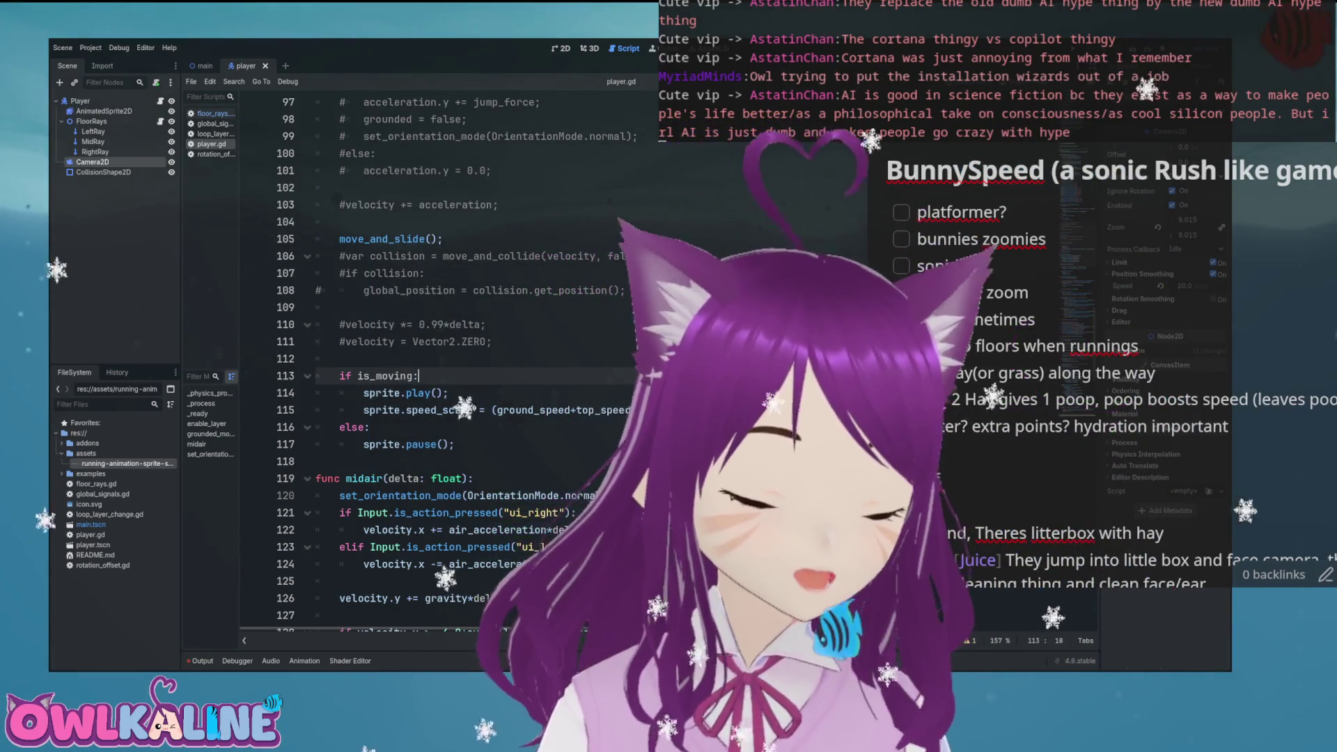
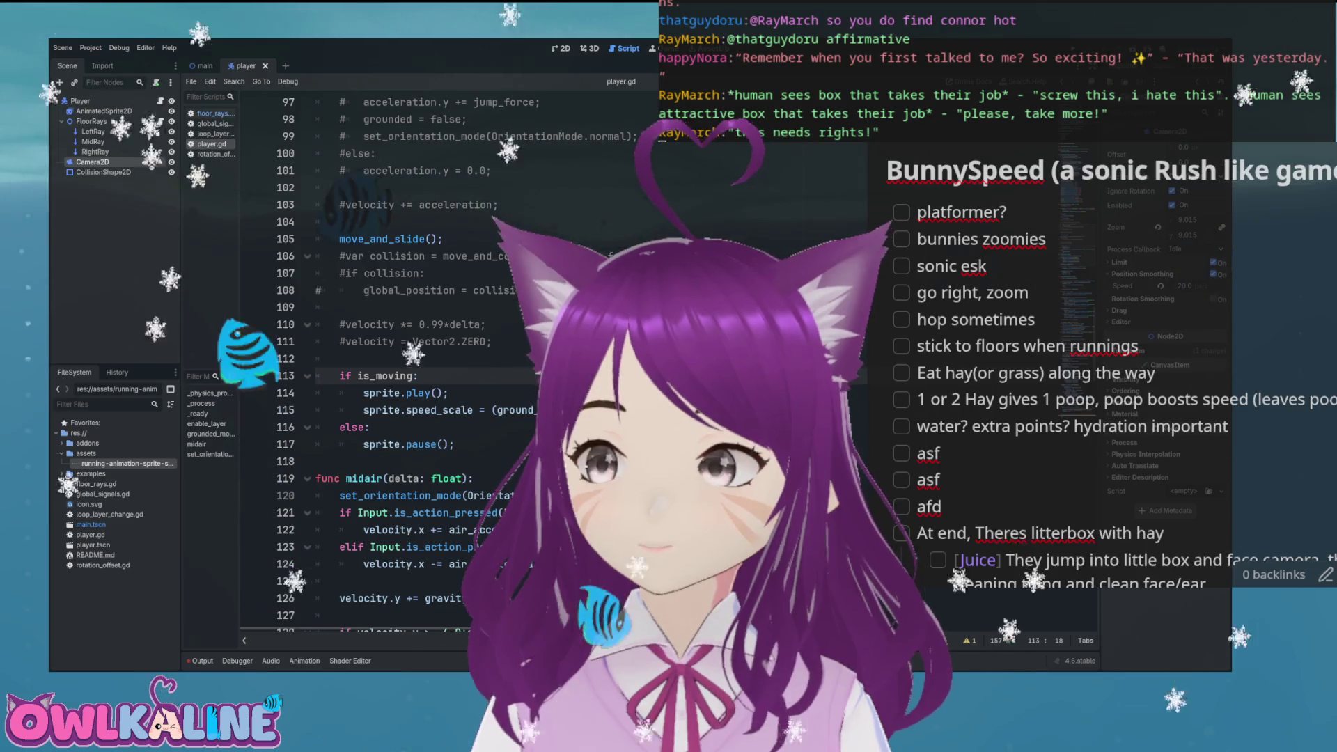
pyautogui.click(370, 427)
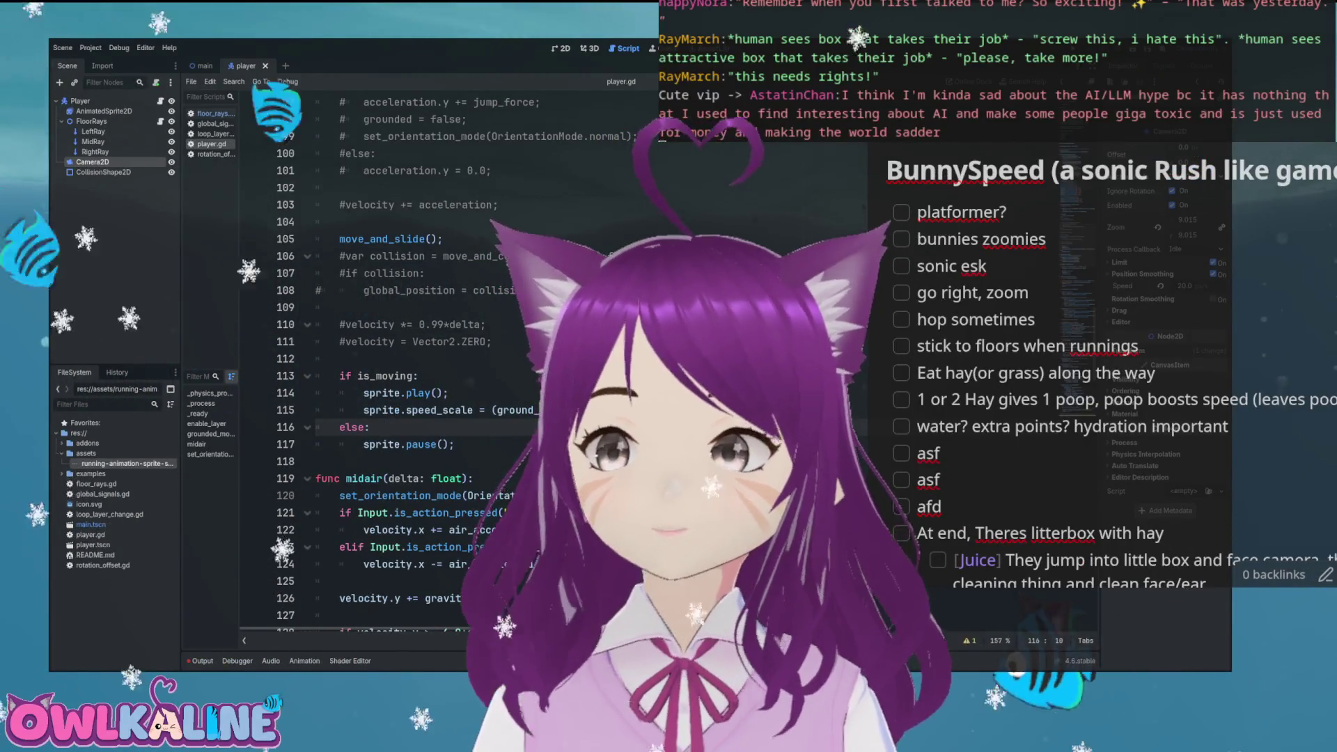
pyautogui.click(486, 324)
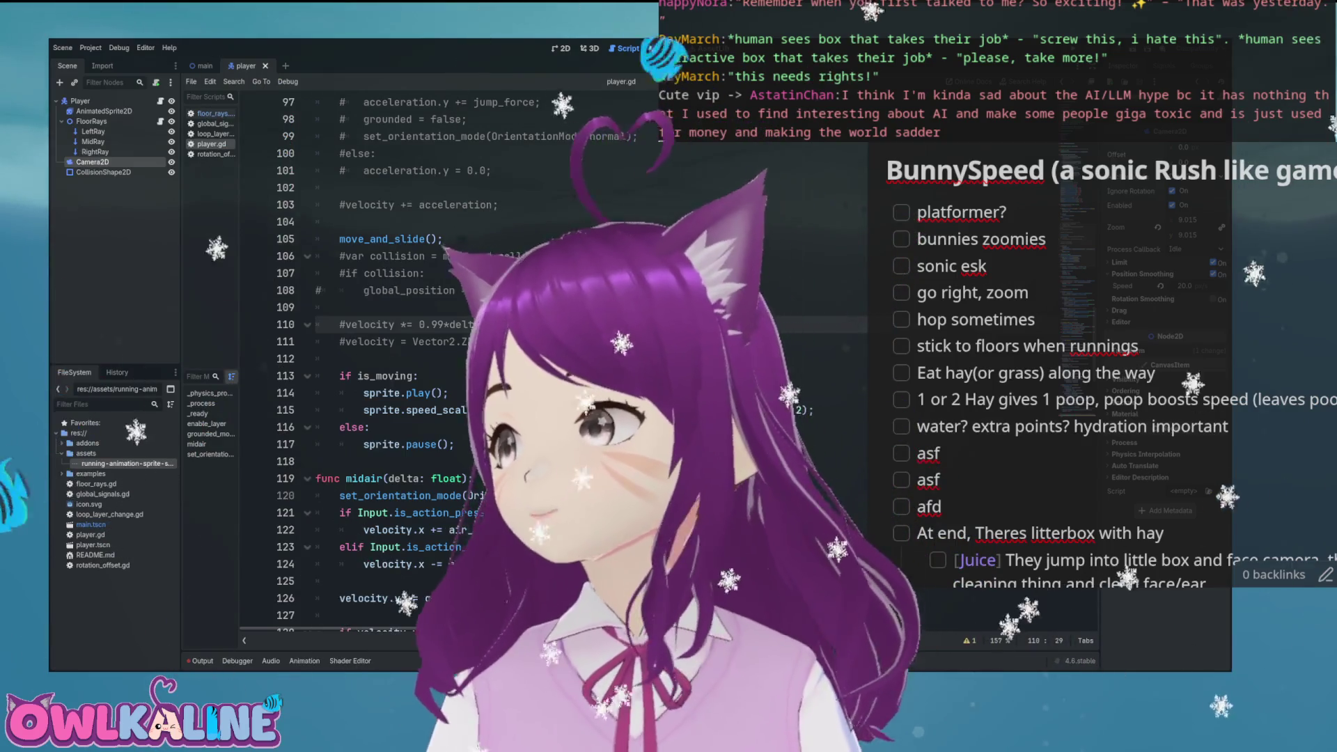
pyautogui.click(450, 392)
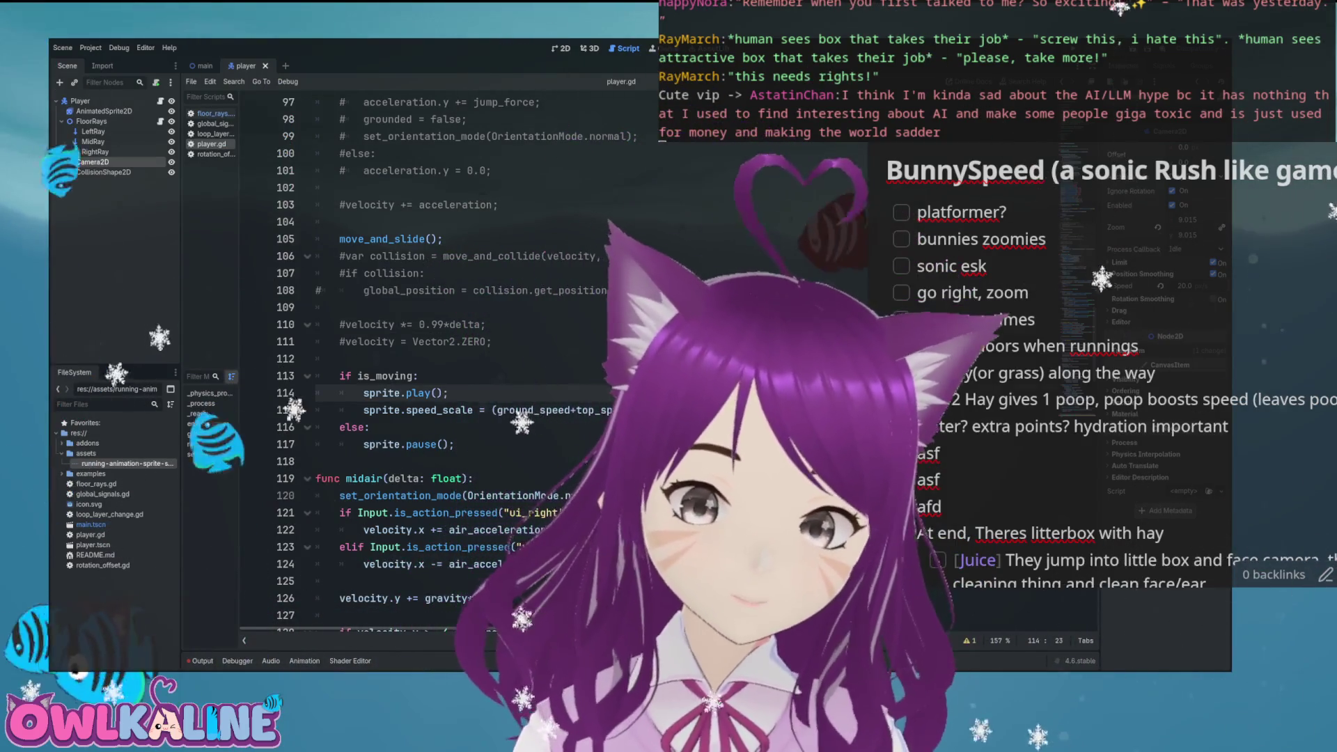
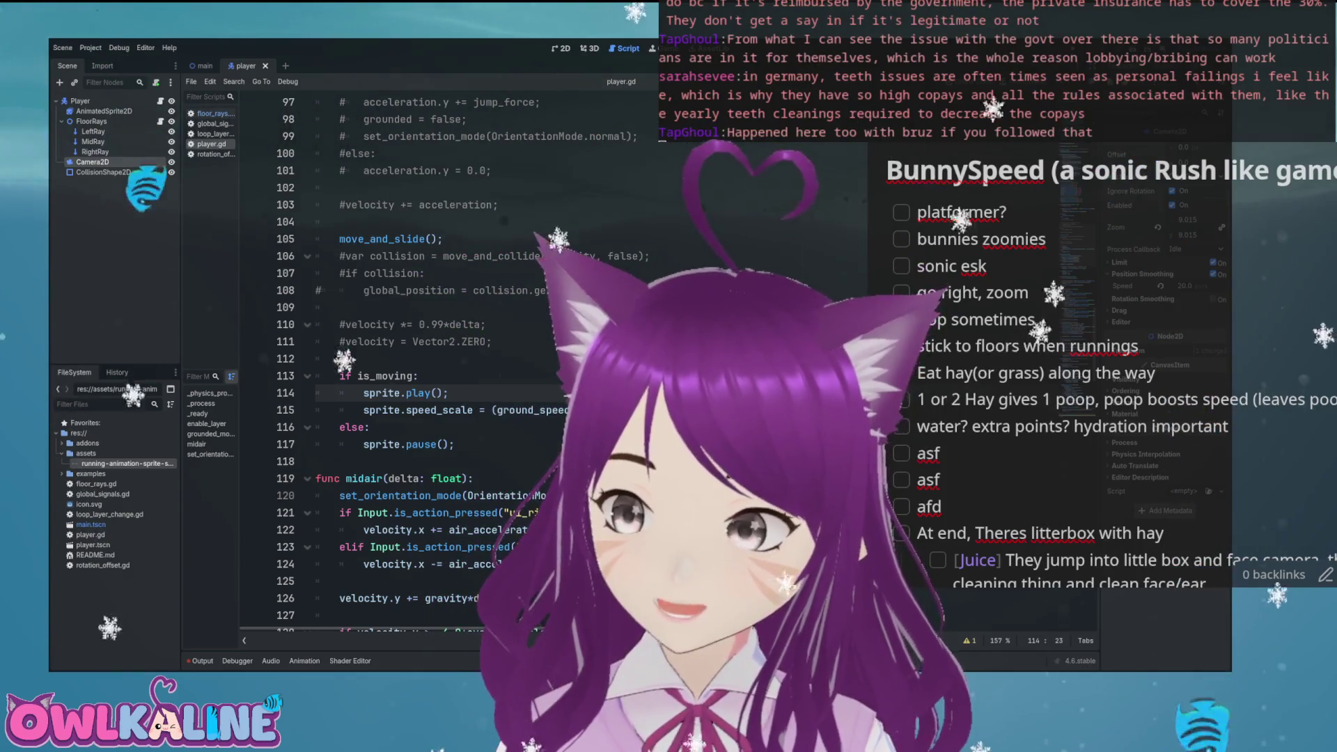
# Step: Comment out lines 100–101, the else branch setting acceleration.y to 0.0 in player.gd
pyautogui.hotkey('ctrl', 'z')
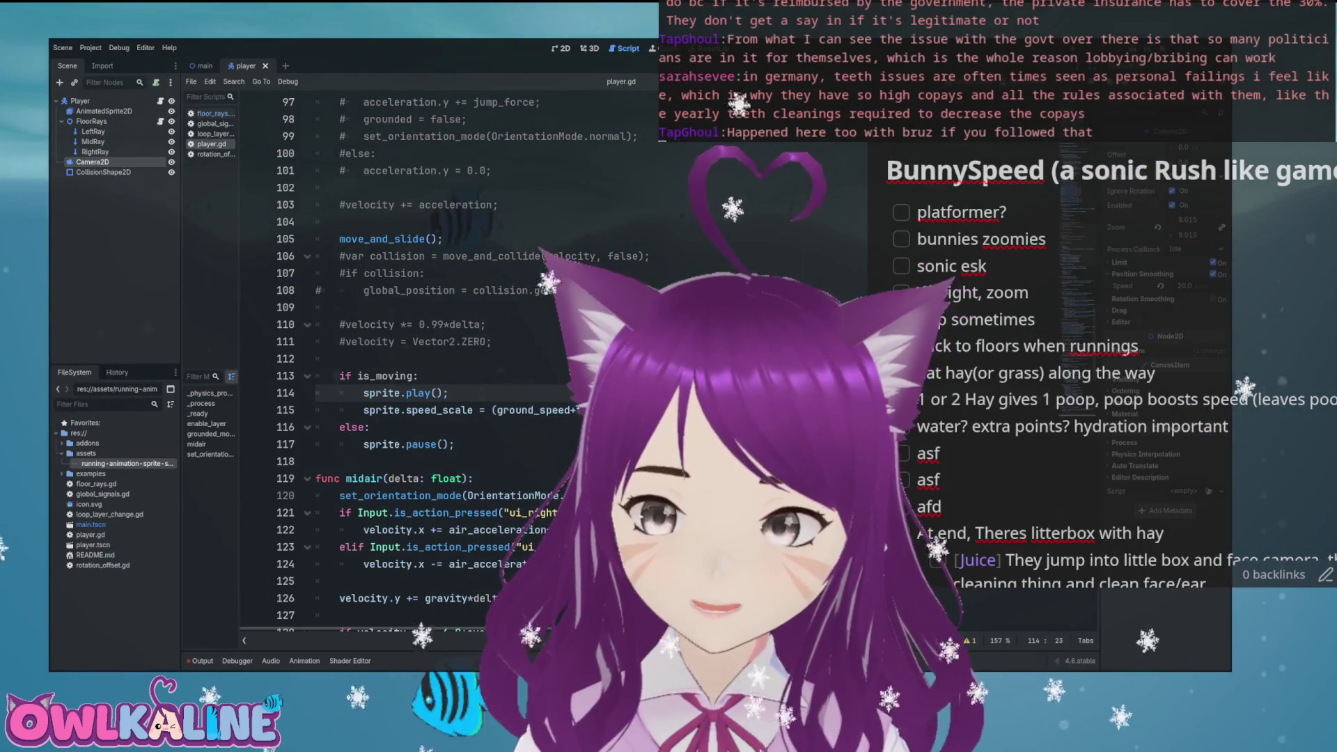